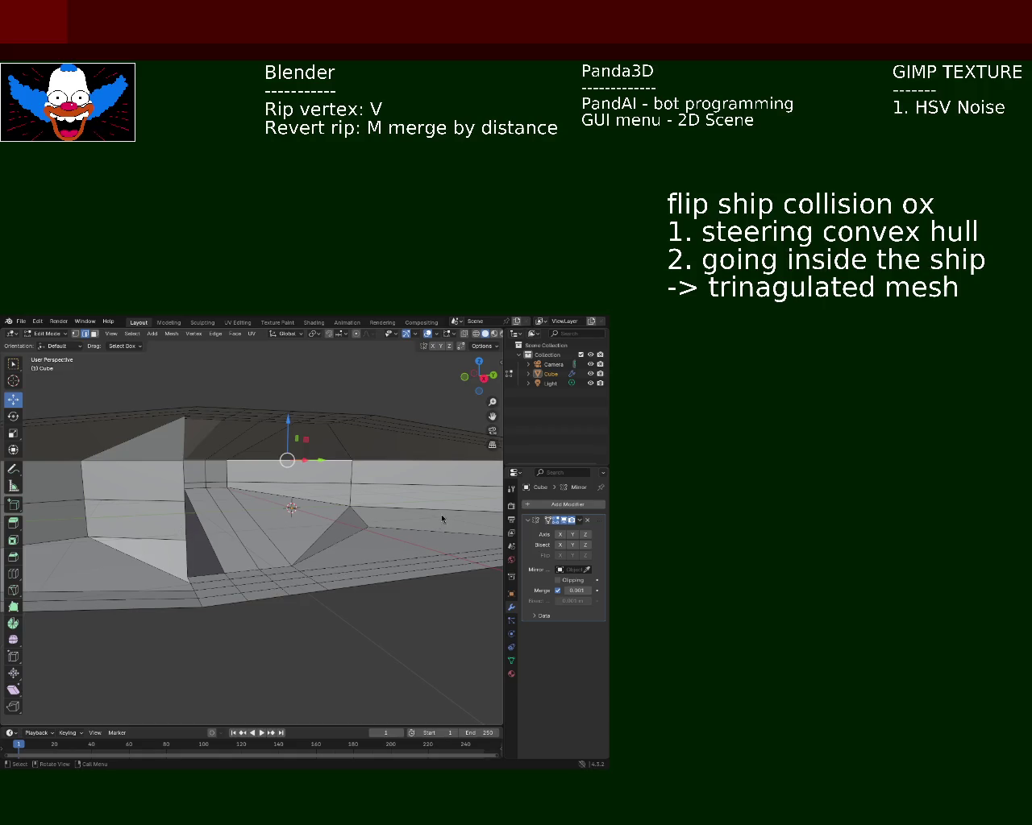
# Orbit and zoom around the mirrored ship hull, viewing it from above, steep, low and top-down angles.
pyautogui.moveTo(369, 502)
pyautogui.mouseDown(button='middle')
pyautogui.moveTo(261, 541)
pyautogui.moveTo(250, 520)
pyautogui.moveTo(219, 549)
pyautogui.moveTo(274, 516)
pyautogui.moveTo(372, 514)
pyautogui.moveTo(374, 482)
pyautogui.moveTo(427, 502)
pyautogui.moveTo(295, 551)
pyautogui.mouseUp(button='middle')
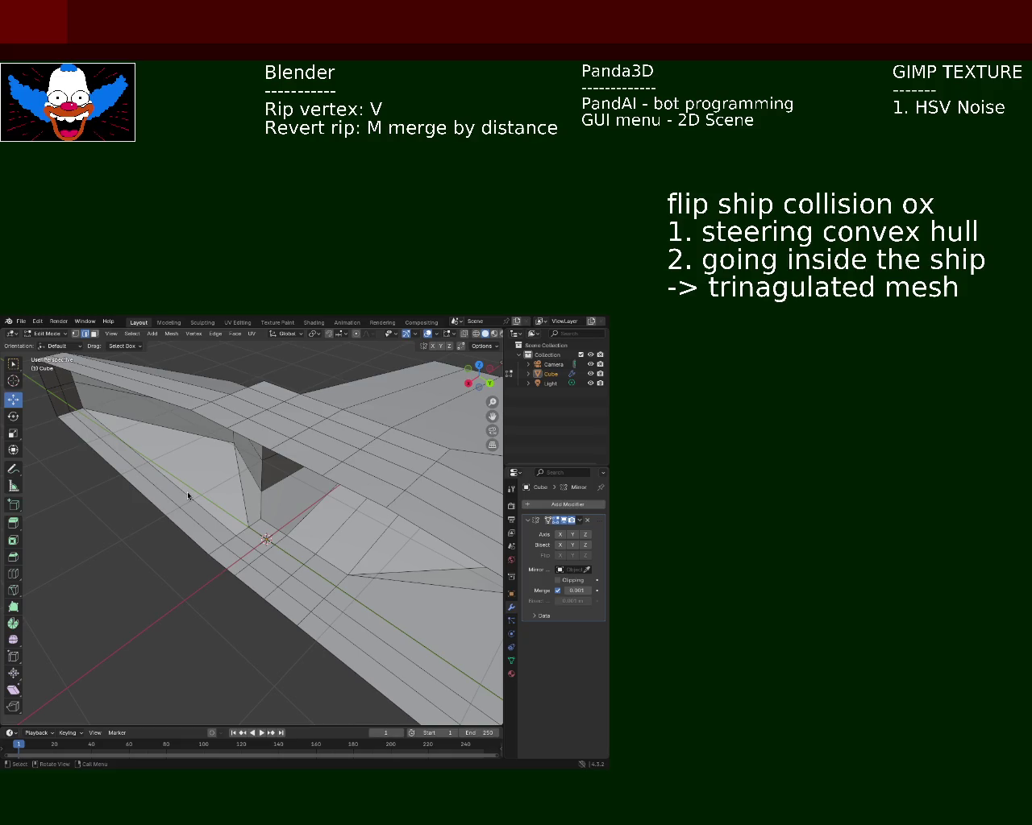
pyautogui.moveTo(336, 592)
pyautogui.mouseDown(button='middle')
pyautogui.moveTo(371, 510)
pyautogui.moveTo(317, 518)
pyautogui.moveTo(341, 585)
pyautogui.moveTo(310, 570)
pyautogui.mouseUp(button='middle')
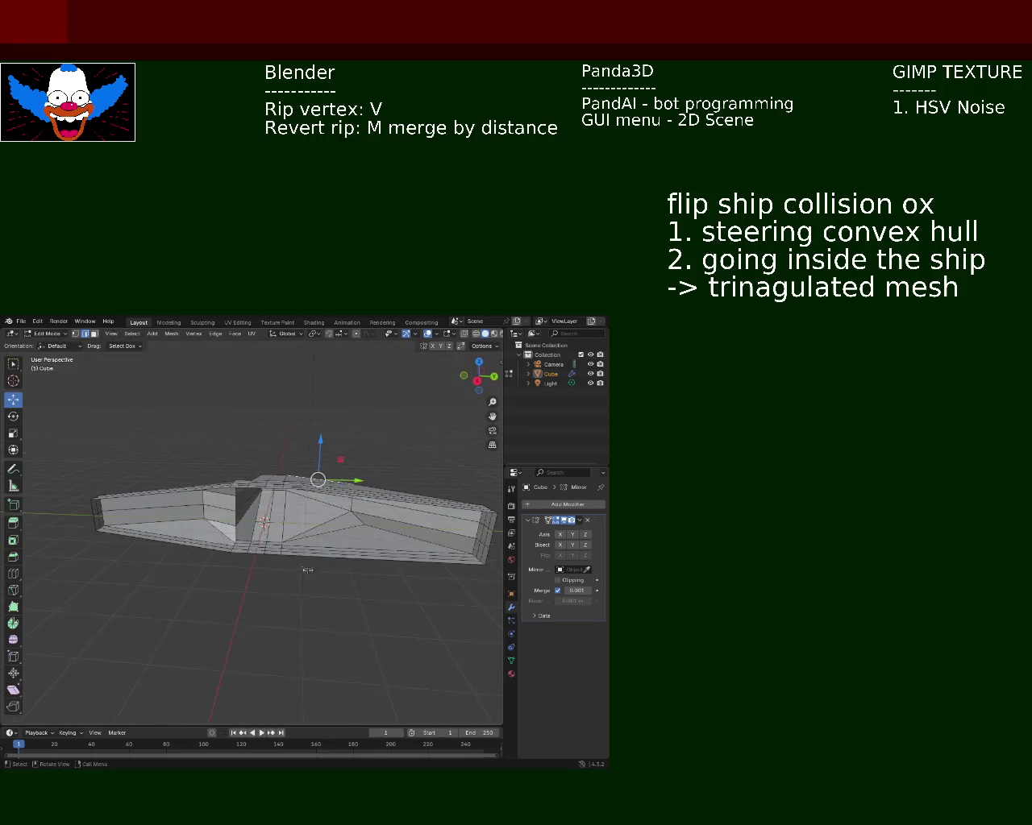
pyautogui.moveTo(215, 523)
pyautogui.mouseDown(button='middle')
pyautogui.moveTo(147, 527)
pyautogui.moveTo(190, 530)
pyautogui.mouseUp(button='middle')
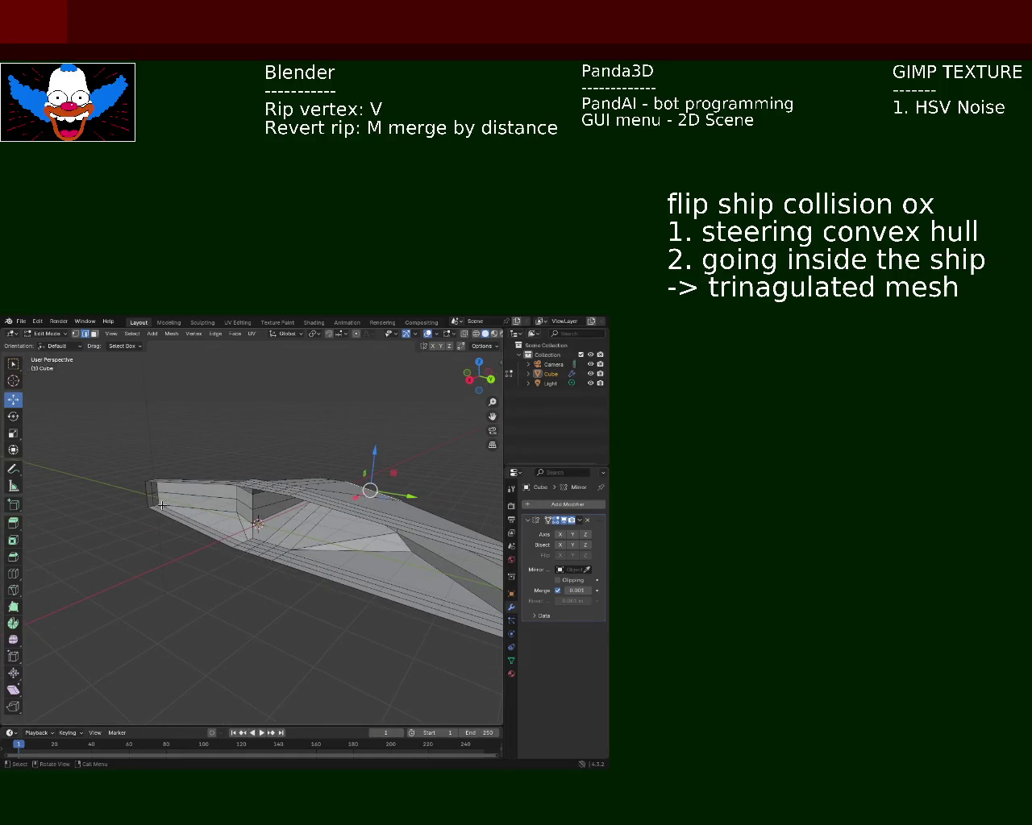
pyautogui.moveTo(258, 506)
pyautogui.mouseDown(button='middle')
pyautogui.moveTo(301, 542)
pyautogui.moveTo(315, 532)
pyautogui.mouseUp(button='middle')
pyautogui.scroll(3, 320, 524)
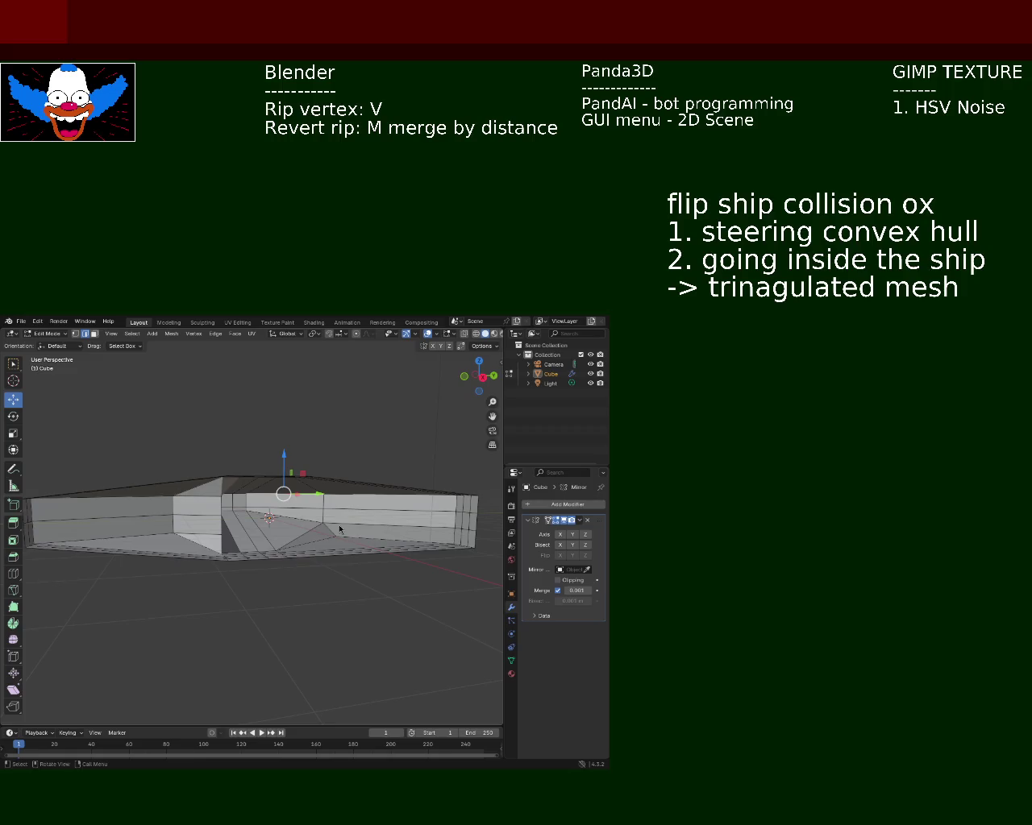
pyautogui.moveTo(350, 540)
pyautogui.mouseDown(button='middle')
pyautogui.moveTo(309, 582)
pyautogui.moveTo(349, 546)
pyautogui.mouseUp(button='middle')
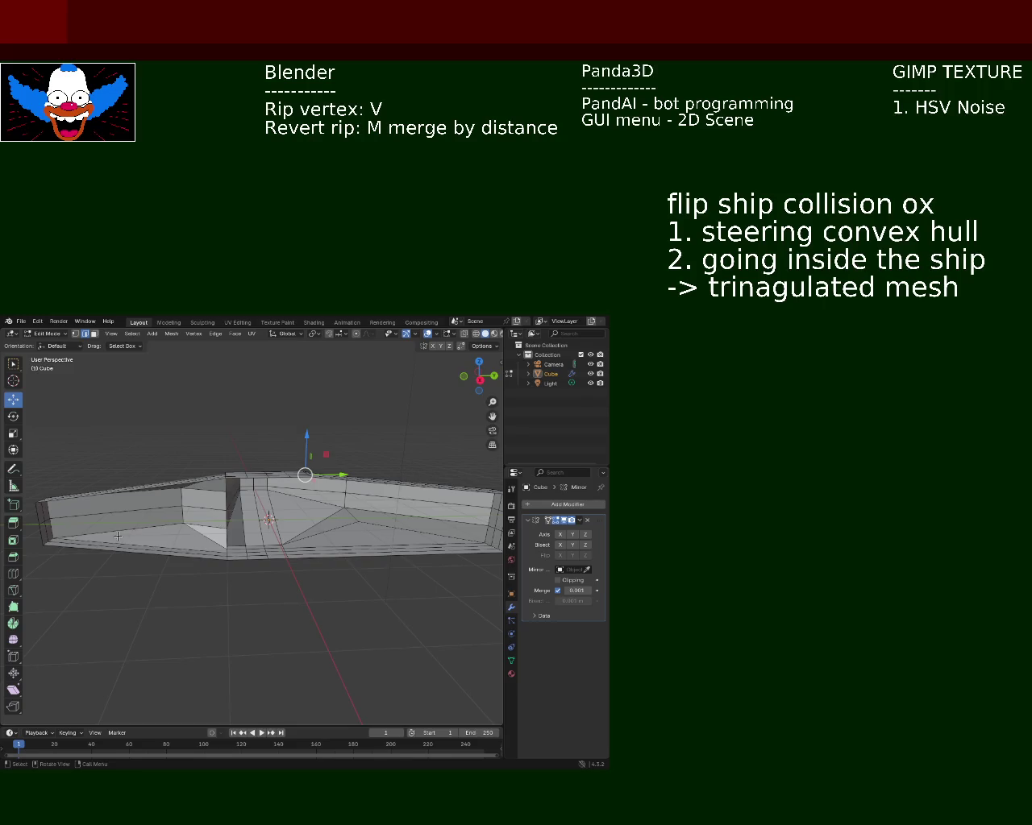
pyautogui.moveTo(226, 530); pyautogui.dragTo(234, 535, button='middle')
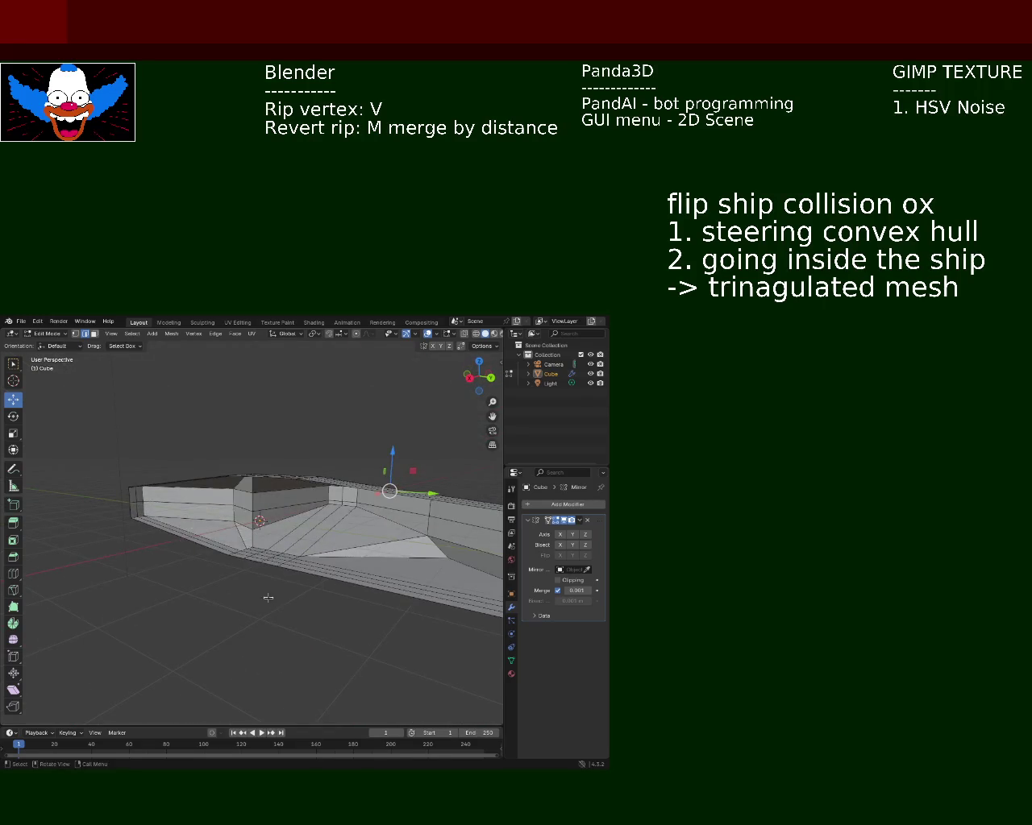
pyautogui.moveTo(296, 547)
pyautogui.mouseDown(button='middle')
pyautogui.moveTo(144, 566)
pyautogui.moveTo(303, 525)
pyautogui.moveTo(179, 507)
pyautogui.mouseUp(button='middle')
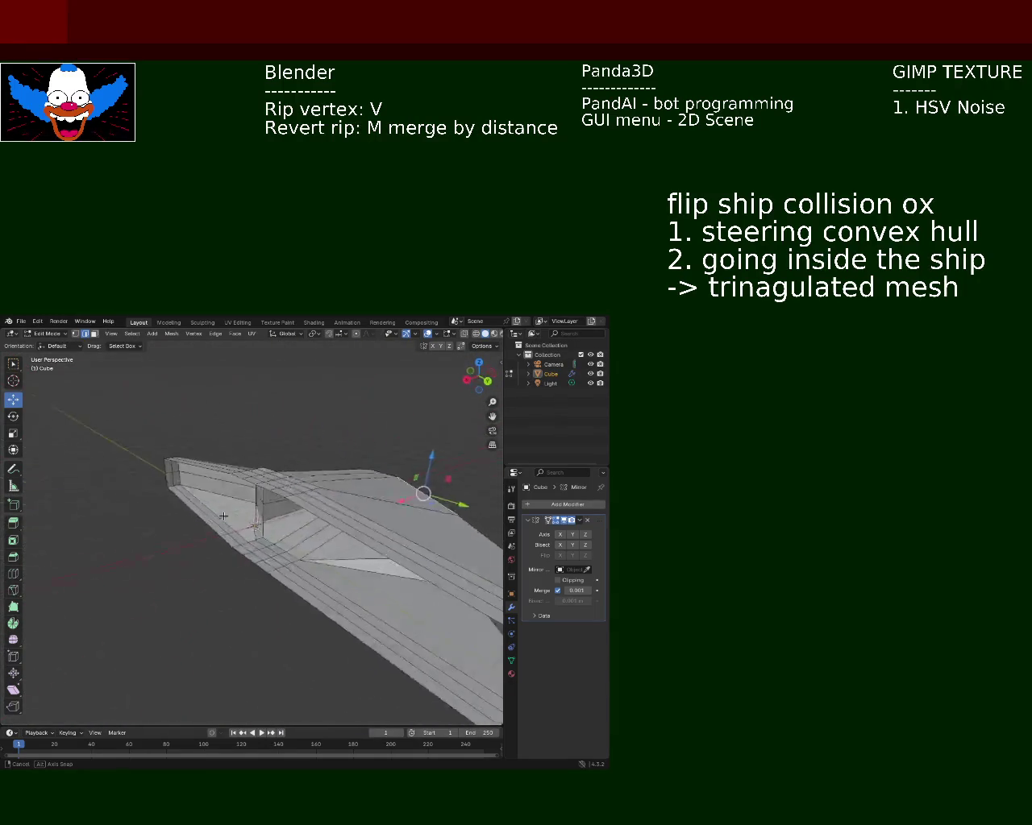
pyautogui.moveTo(179, 507); pyautogui.dragTo(204, 491, button='middle')
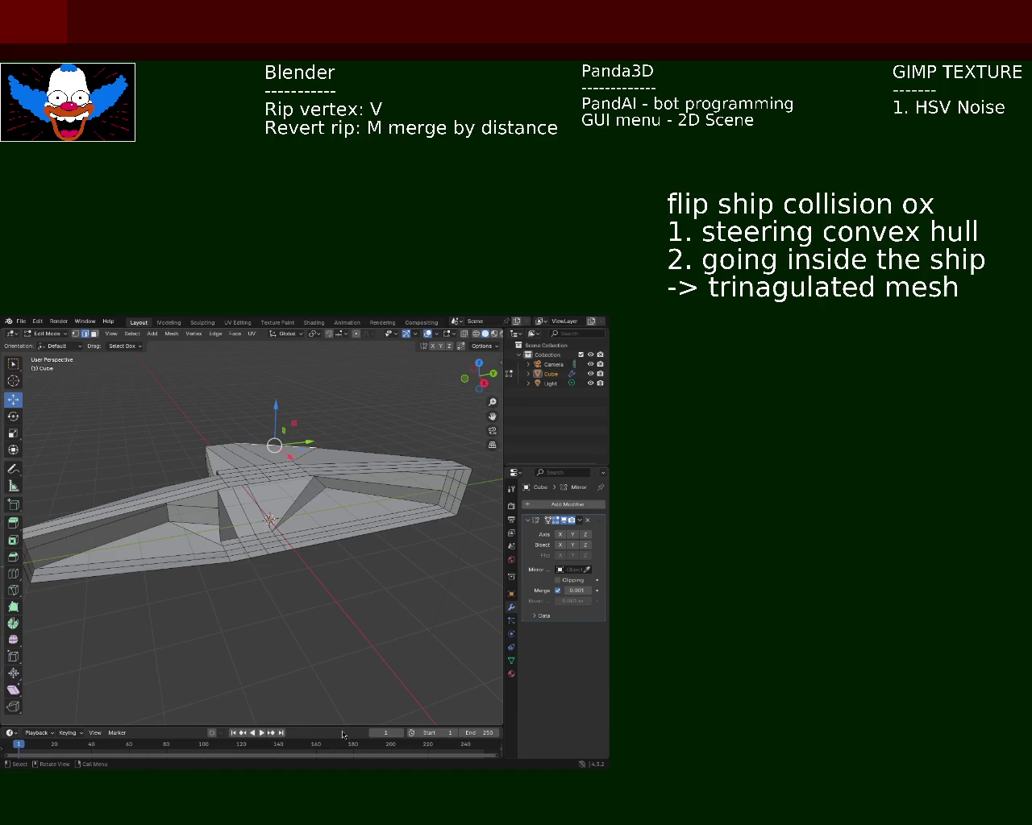
pyautogui.moveTo(355, 534)
pyautogui.mouseDown(button='middle')
pyautogui.moveTo(165, 516)
pyautogui.moveTo(220, 560)
pyautogui.mouseUp(button='middle')
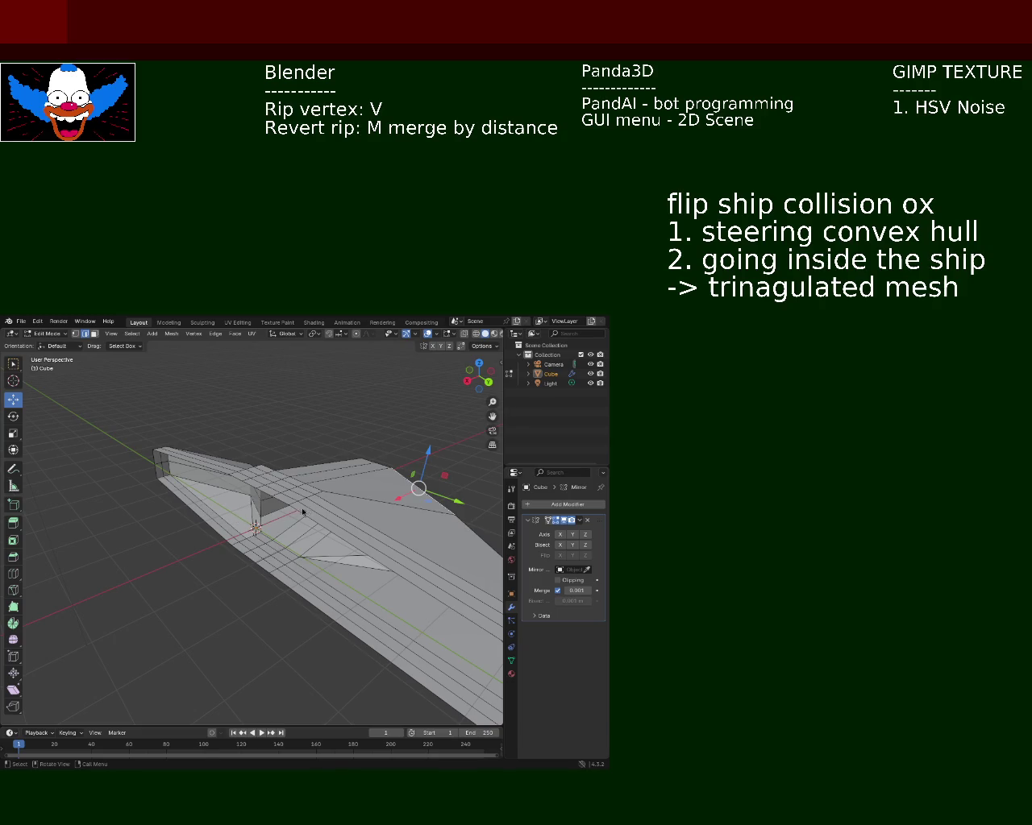
pyautogui.moveTo(285, 498); pyautogui.dragTo(209, 523, button='middle')
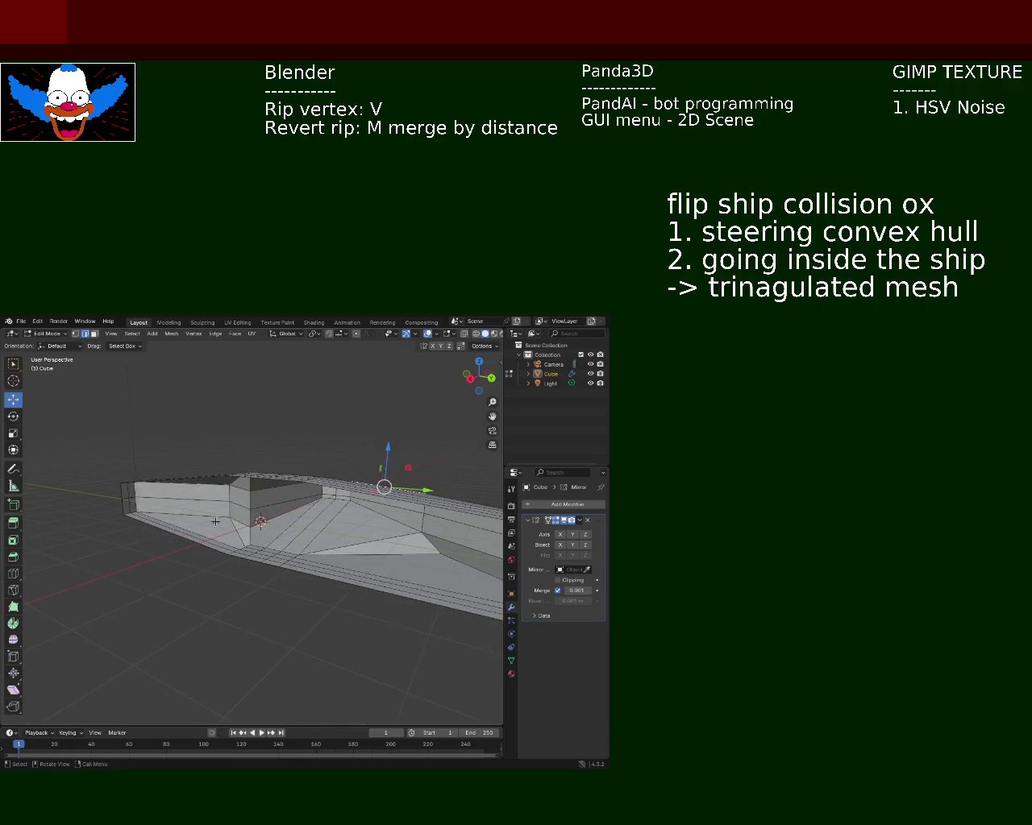
pyautogui.moveTo(264, 565)
pyautogui.mouseDown(button='middle')
pyautogui.moveTo(158, 581)
pyautogui.moveTo(182, 522)
pyautogui.mouseUp(button='middle')
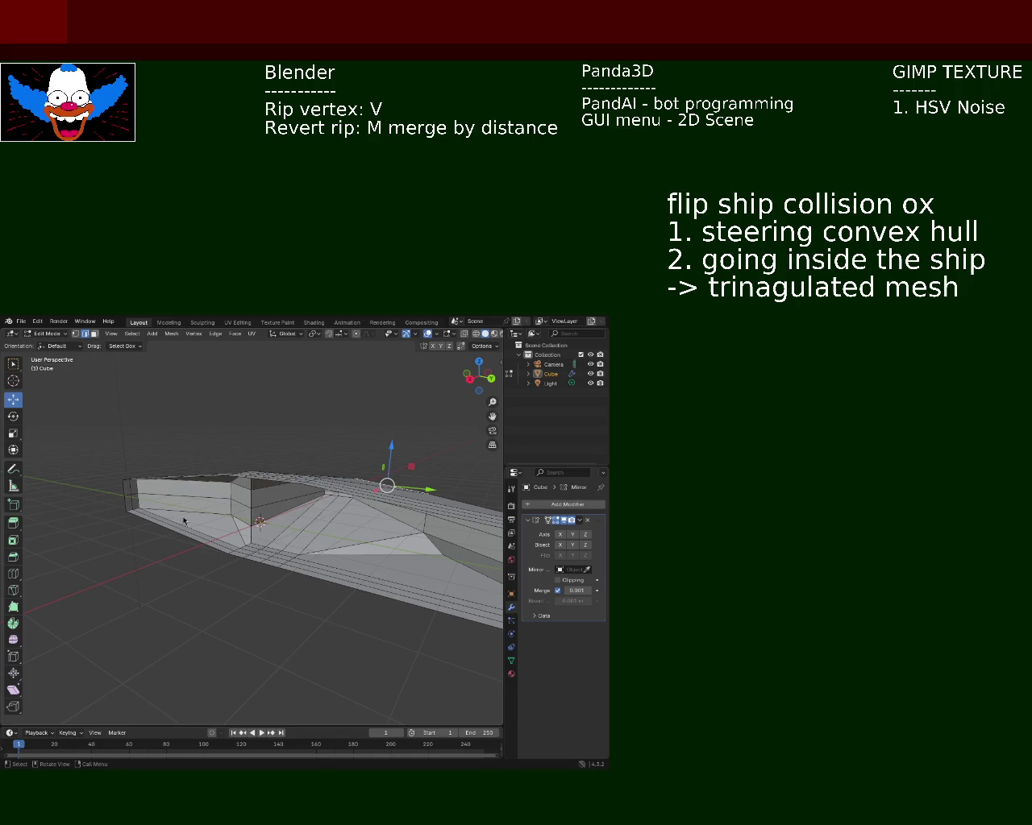
# Swing round to a side view of the ship and fix the note heading's 'ox' to 'box'.
pyautogui.moveTo(296, 522)
pyautogui.mouseDown(button='middle')
pyautogui.moveTo(233, 562)
pyautogui.moveTo(284, 555)
pyautogui.moveTo(322, 532)
pyautogui.moveTo(334, 545)
pyautogui.mouseUp(button='middle')
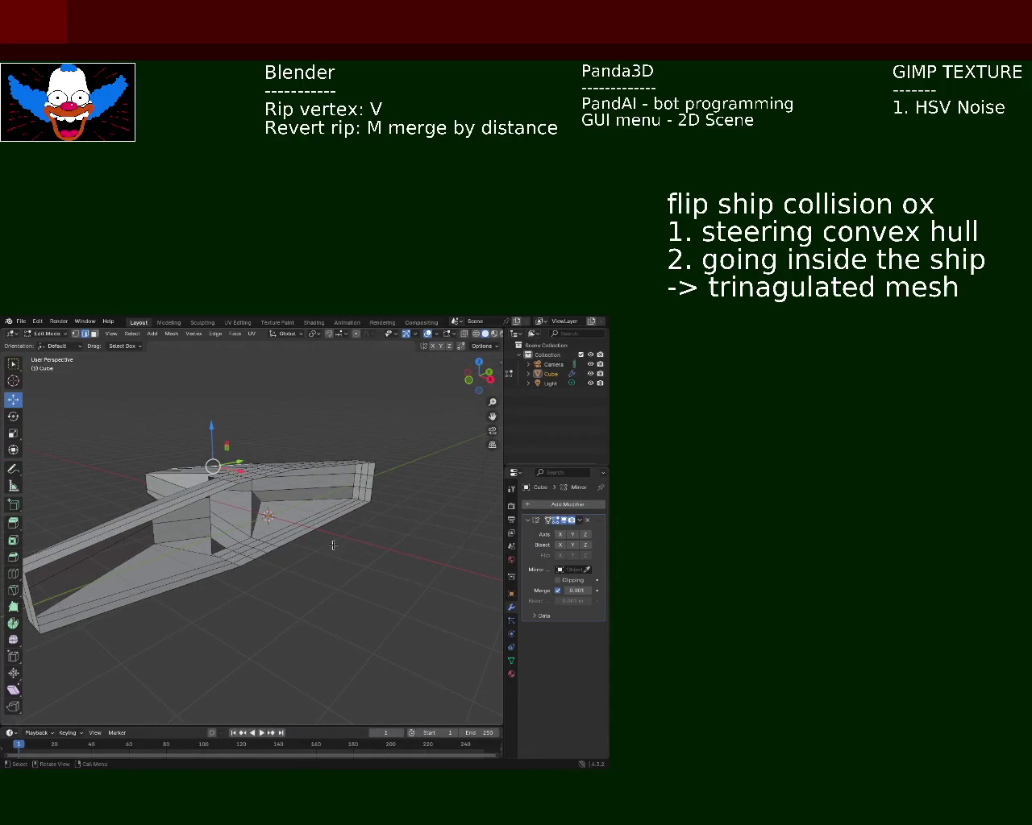
pyautogui.moveTo(309, 534)
pyautogui.mouseDown(button='middle')
pyautogui.moveTo(296, 536)
pyautogui.moveTo(317, 548)
pyautogui.moveTo(213, 527)
pyautogui.moveTo(239, 535)
pyautogui.moveTo(150, 497)
pyautogui.moveTo(161, 516)
pyautogui.moveTo(272, 529)
pyautogui.moveTo(294, 554)
pyautogui.moveTo(307, 549)
pyautogui.moveTo(306, 571)
pyautogui.moveTo(233, 526)
pyautogui.moveTo(258, 528)
pyautogui.mouseUp(button='middle')
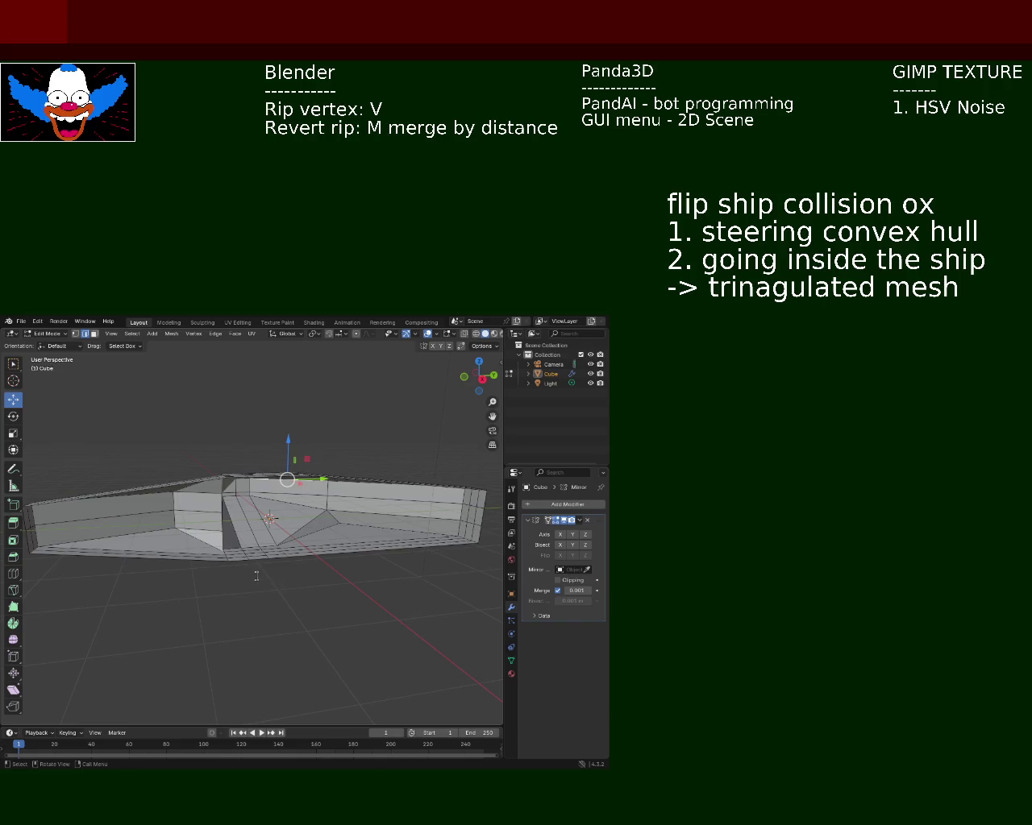
pyautogui.write('b')
# Remove 'flip' and the steering convex hull line, then write 'seperated convex hulls' in the notes.
pyautogui.press('BackSpace')
pyautogui.press('BackSpace')
pyautogui.press('BackSpace')
pyautogui.press('BackSpace')
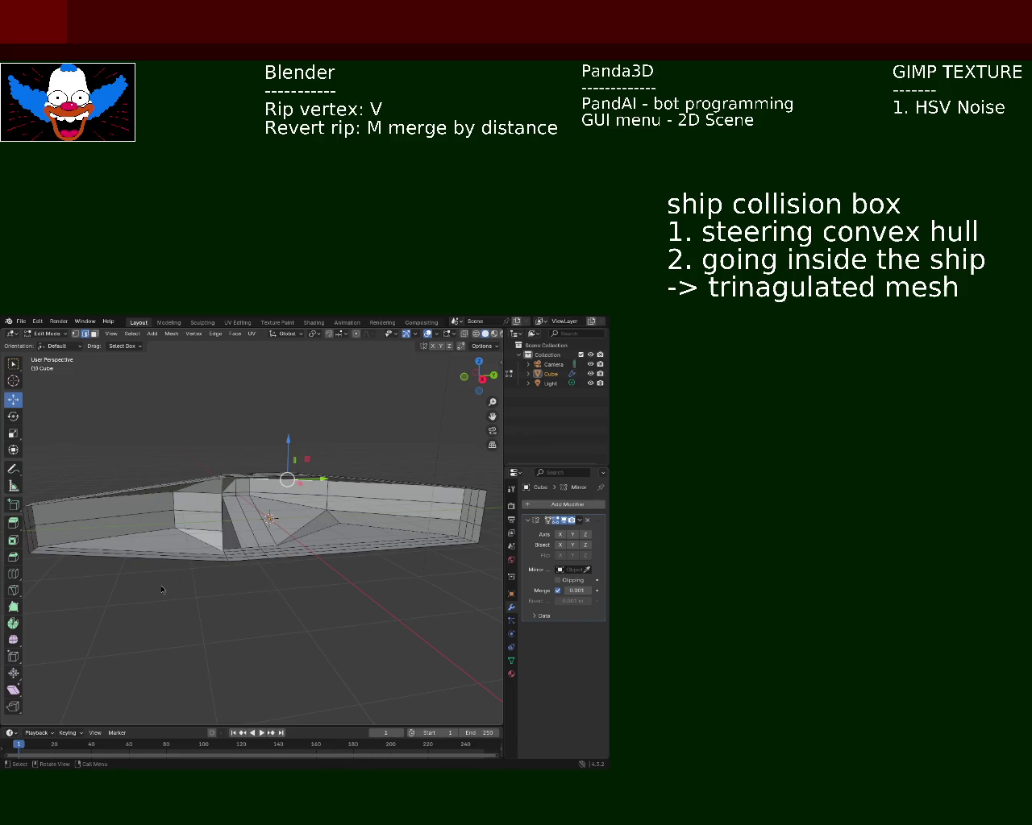
pyautogui.hotkey('ctrl', 'BackSpace')
pyautogui.hotkey('ctrl', 'BackSpace')
pyautogui.hotkey('ctrl', 'BackSpace')
pyautogui.write('2')
pyautogui.press('BackSpace')
pyautogui.write('sepea')
pyautogui.press('BackSpace')
pyautogui.write('rate convex hulls')
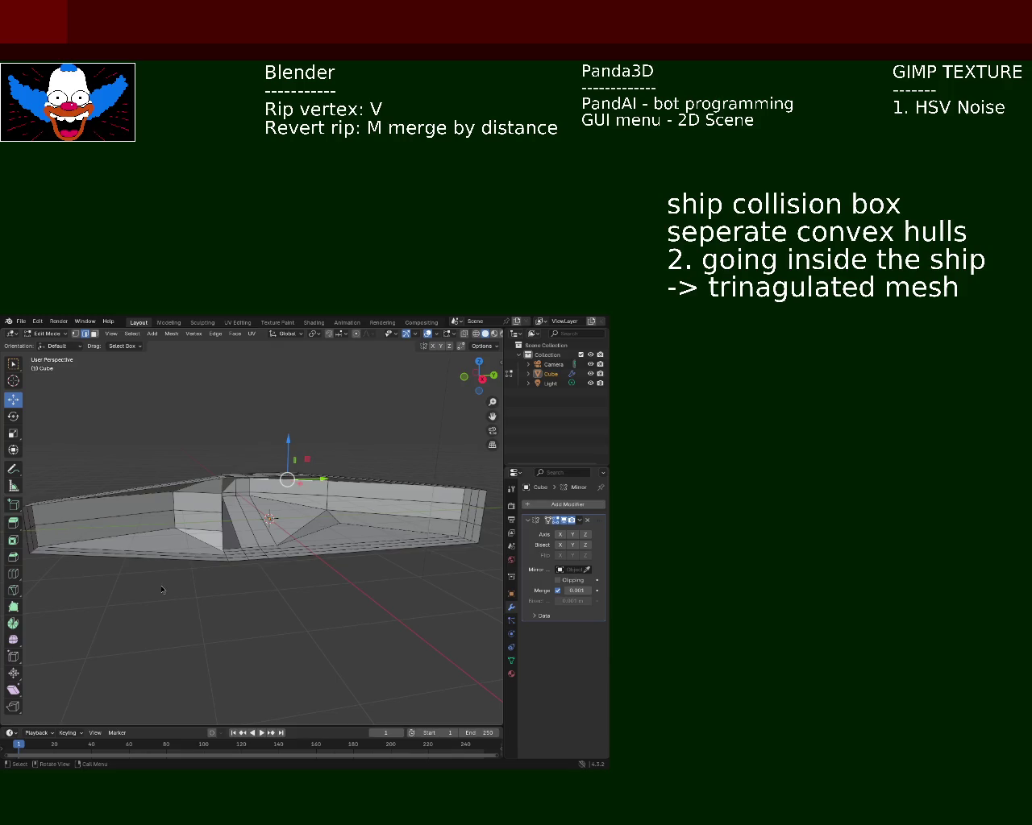
# Delete the inside-the-ship and 'trinagulated mesh' lines and trim the heading to 'collision box'.
pyautogui.press('BackSpace')
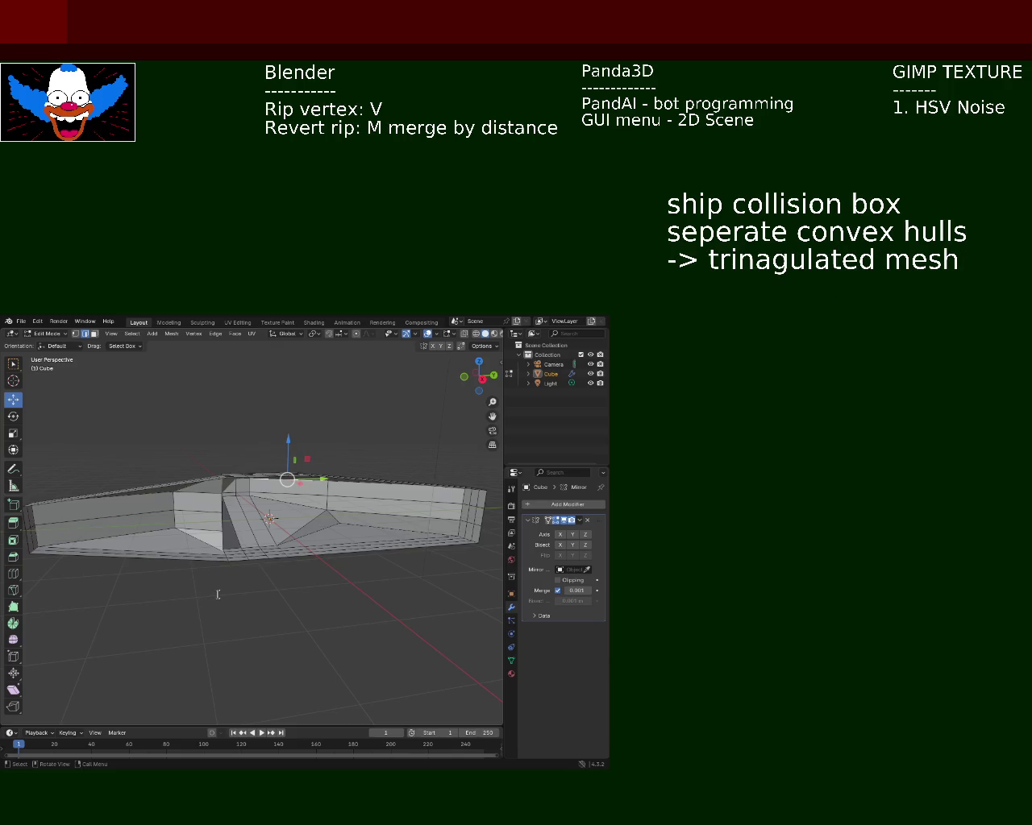
pyautogui.hotkey('ctrl', 'z')
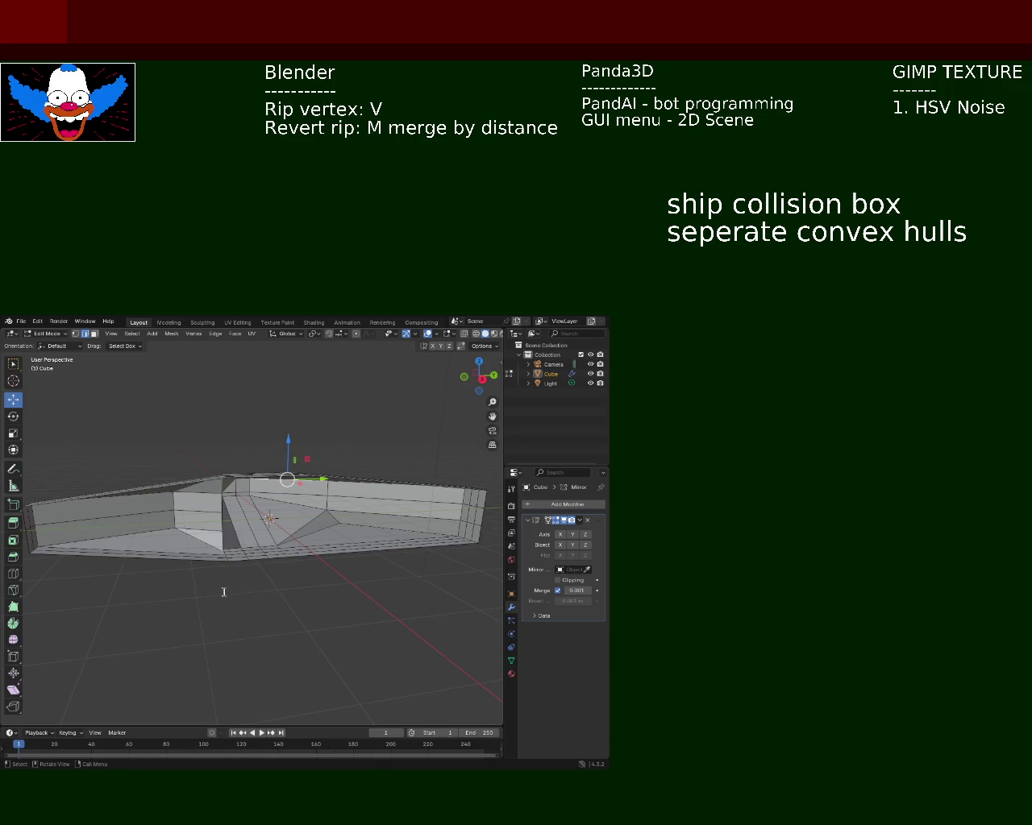
pyautogui.write('d ')
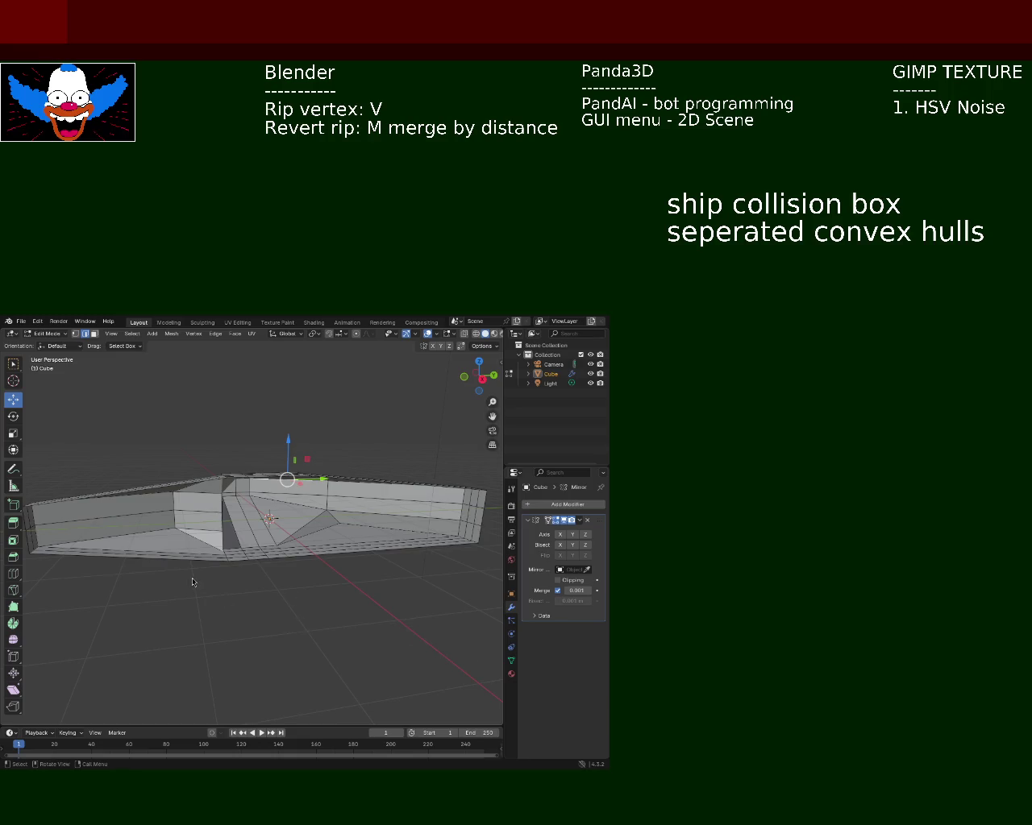
pyautogui.write('co')
pyautogui.press('BackSpace')
pyautogui.press('BackSpace')
pyautogui.press('Right')
pyautogui.press('Delete')
pyautogui.press('BackSpace')
pyautogui.press('Delete')
pyautogui.press('Delete')
pyautogui.press('Delete')
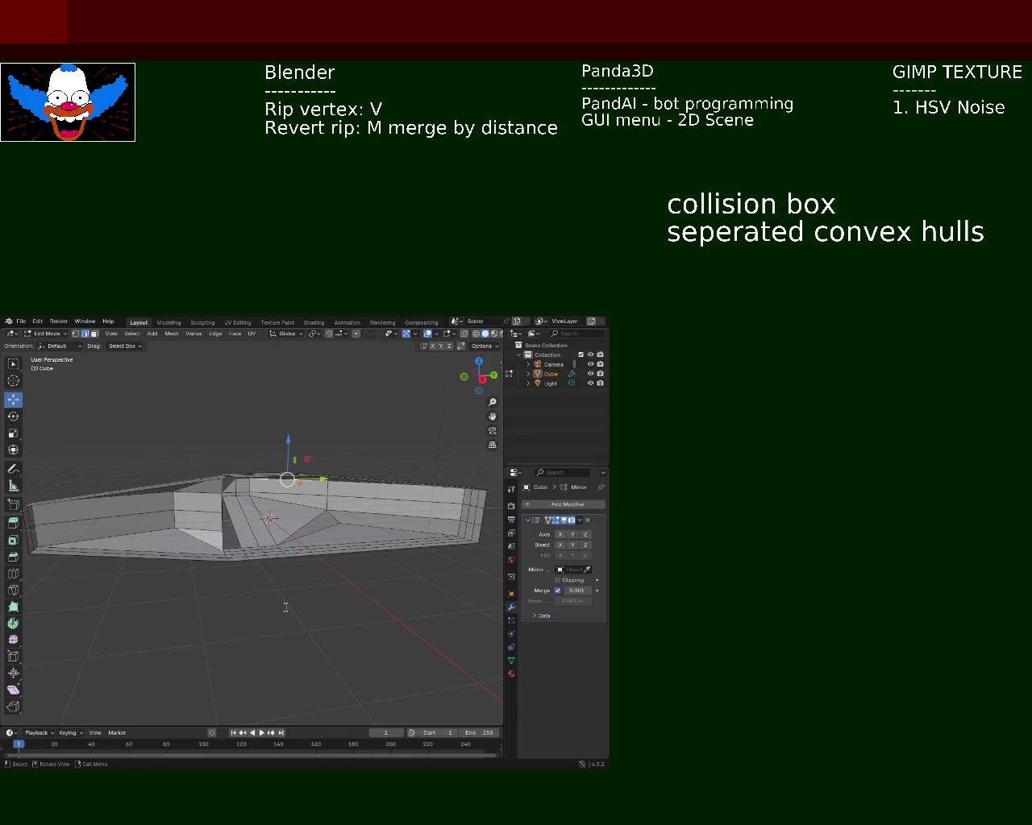
# Extend the heading to 'collision box of a larger movable ship', with the next line starting 'made of of smaller'.
pyautogui.write(' of lar')
pyautogui.write('ger ship ')
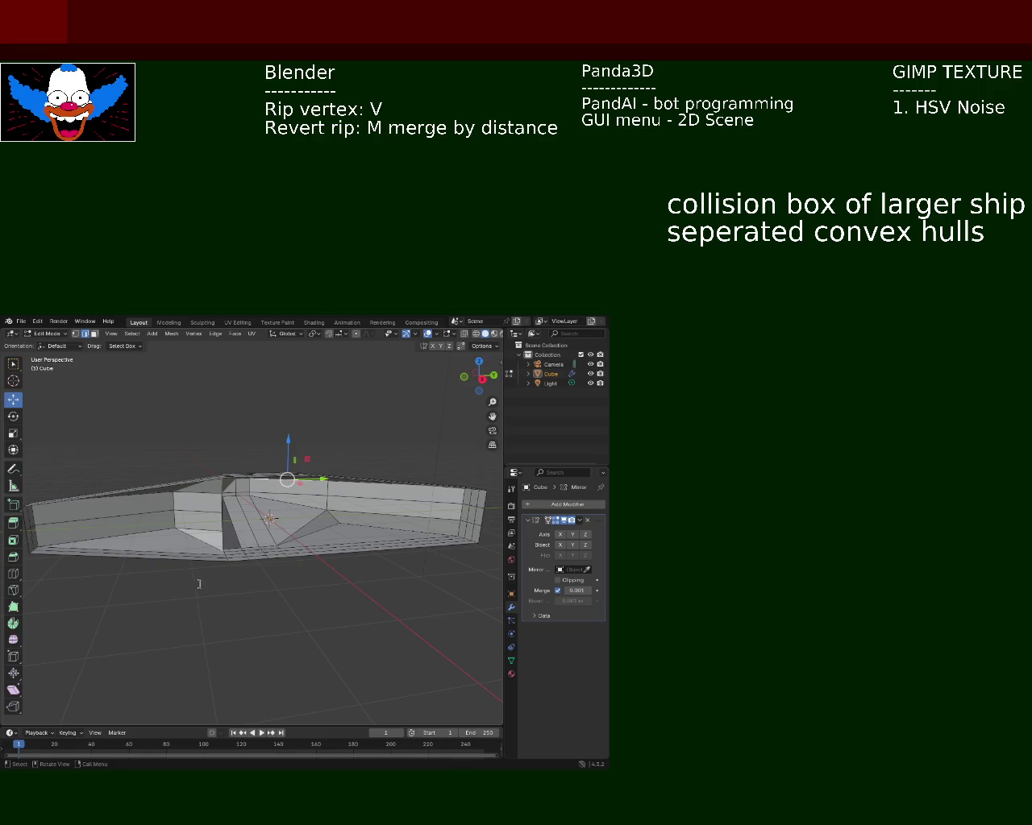
pyautogui.write('-')
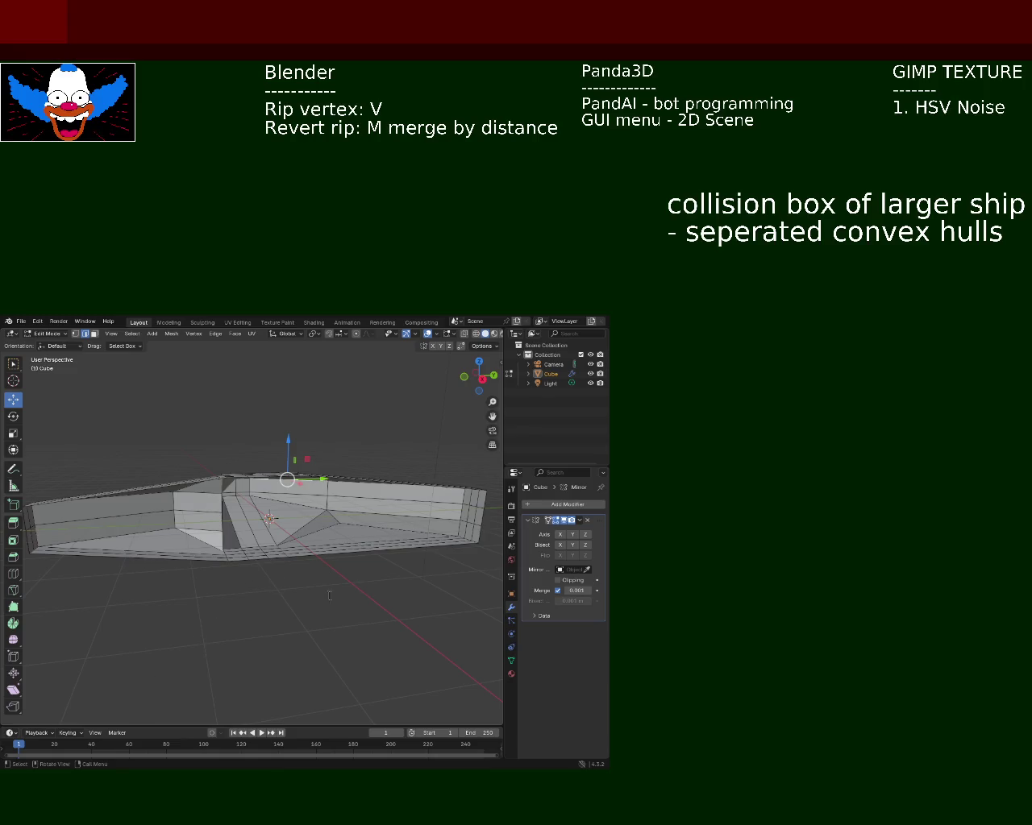
pyautogui.write('a')
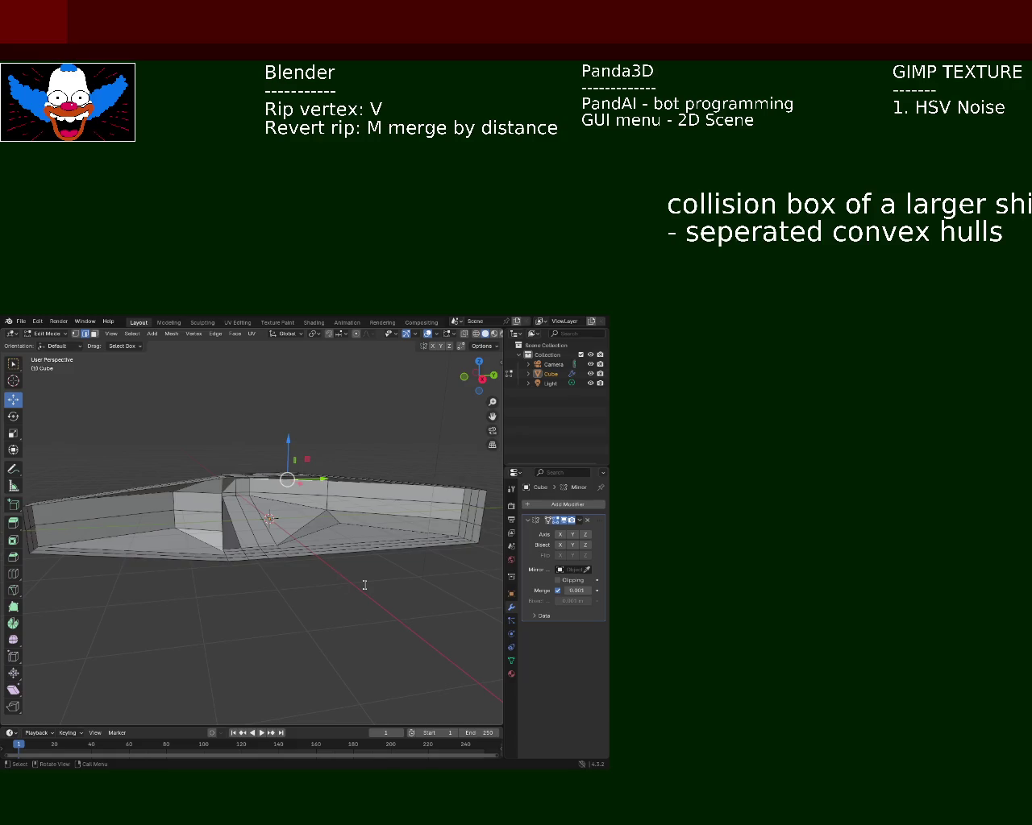
pyautogui.press('Return')
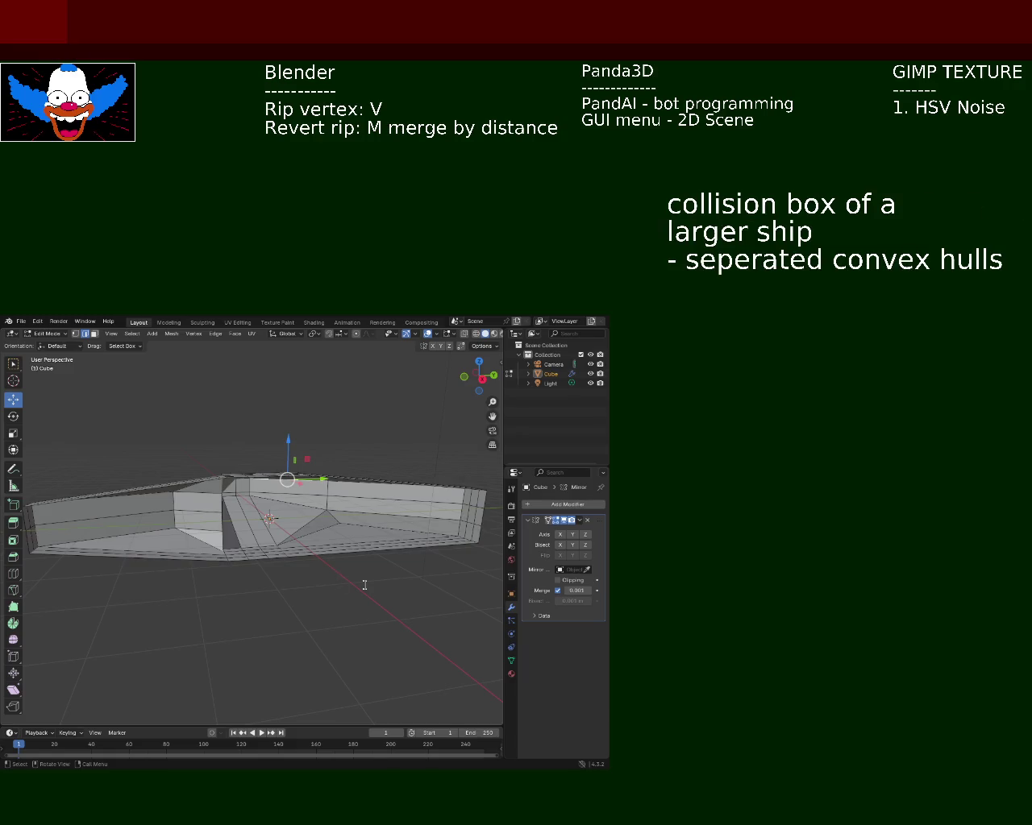
pyautogui.write('movable')
pyautogui.press('BackSpace')
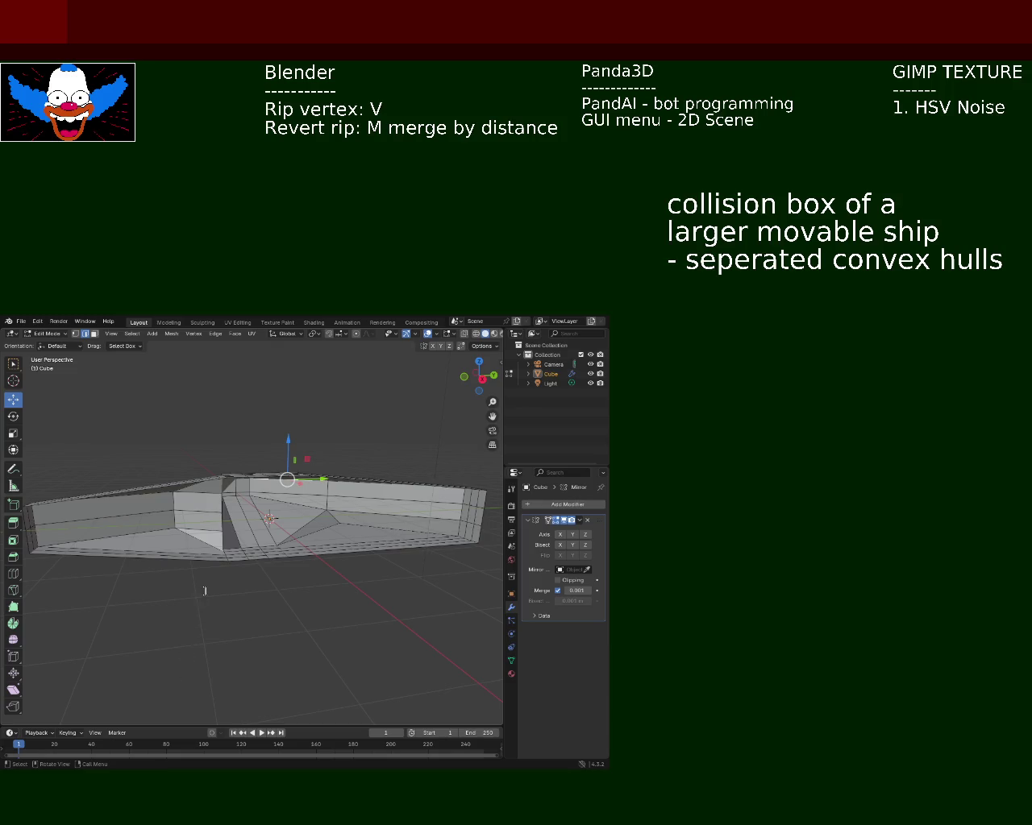
pyautogui.write('made of of smaller sepera')
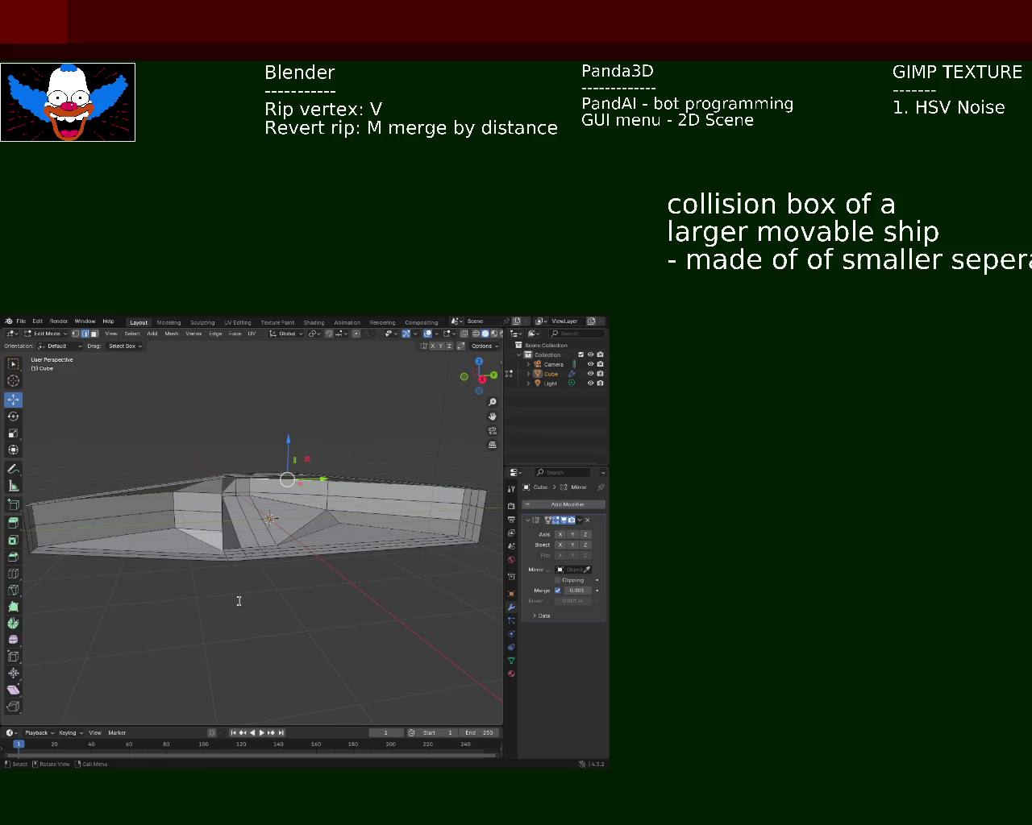
# Move the convex hulls phrase to its own line, change 'of of' to 'out of', and begin 'combine the nod'.
pyautogui.press('Return')
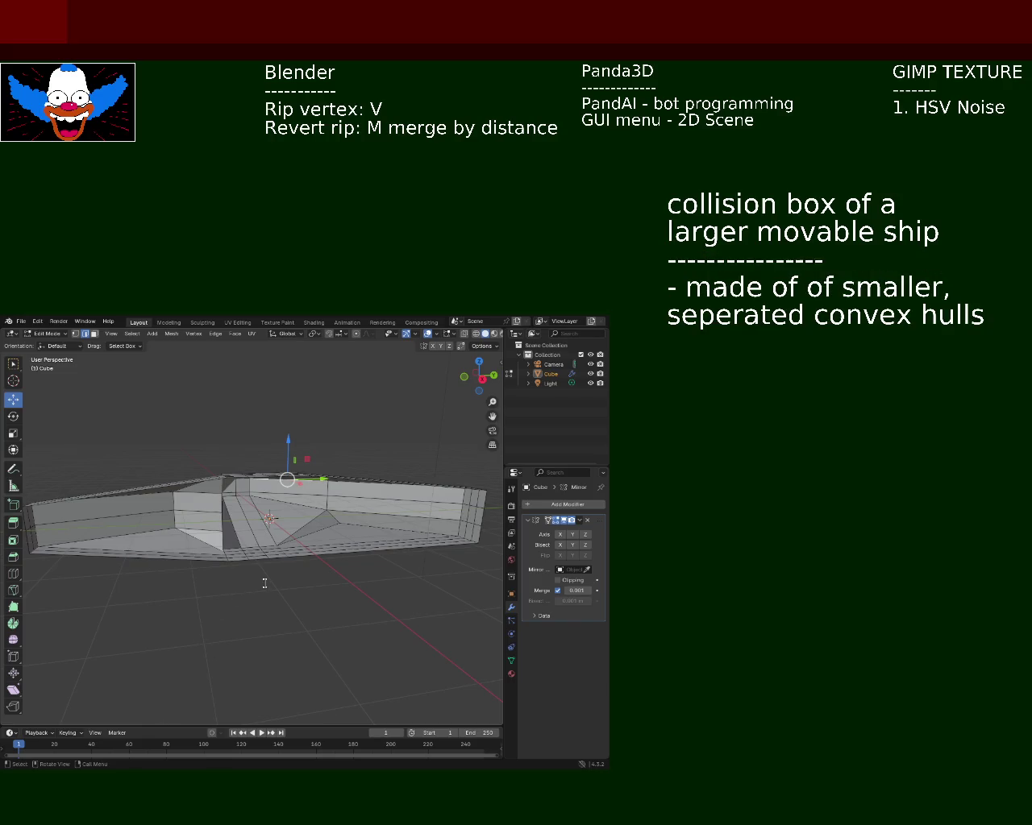
pyautogui.write('----------------------------')
pyautogui.press('BackSpace')
pyautogui.write('ut')
pyautogui.write('-----------------------------')
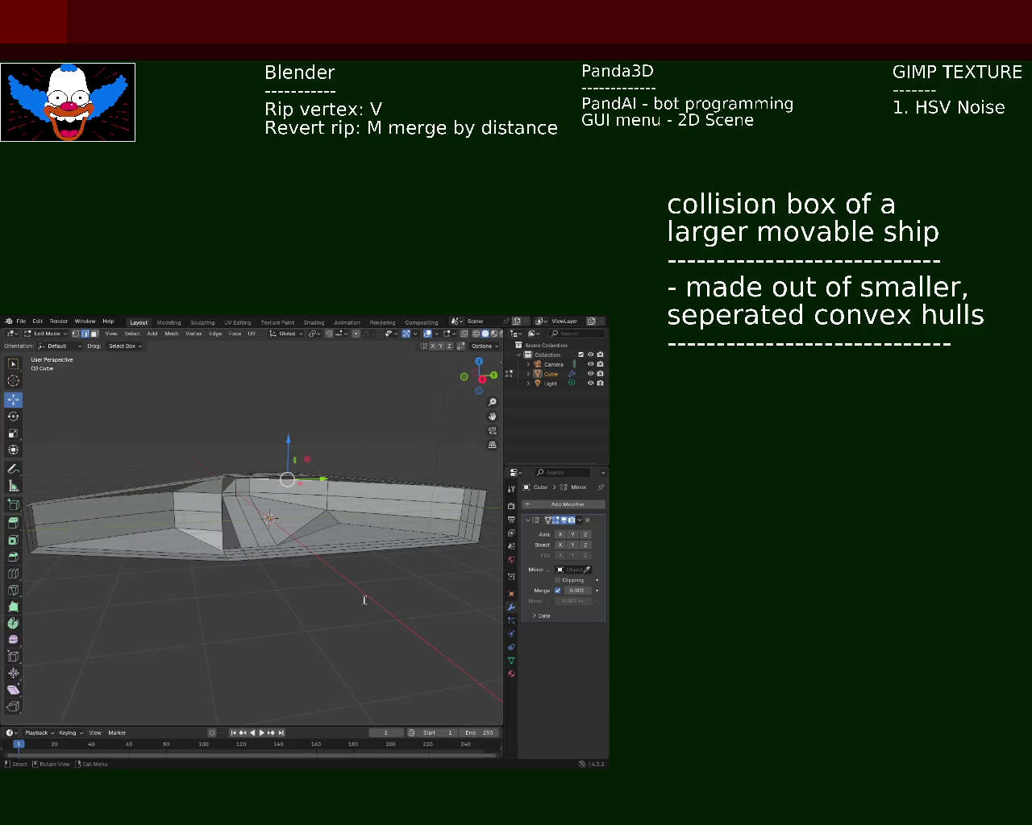
pyautogui.write('combine the nod')
# Write 'combine the vertex nodes as a single physics object' in the notes.
pyautogui.press('BackSpace')
pyautogui.press('BackSpace')
pyautogui.press('BackSpace')
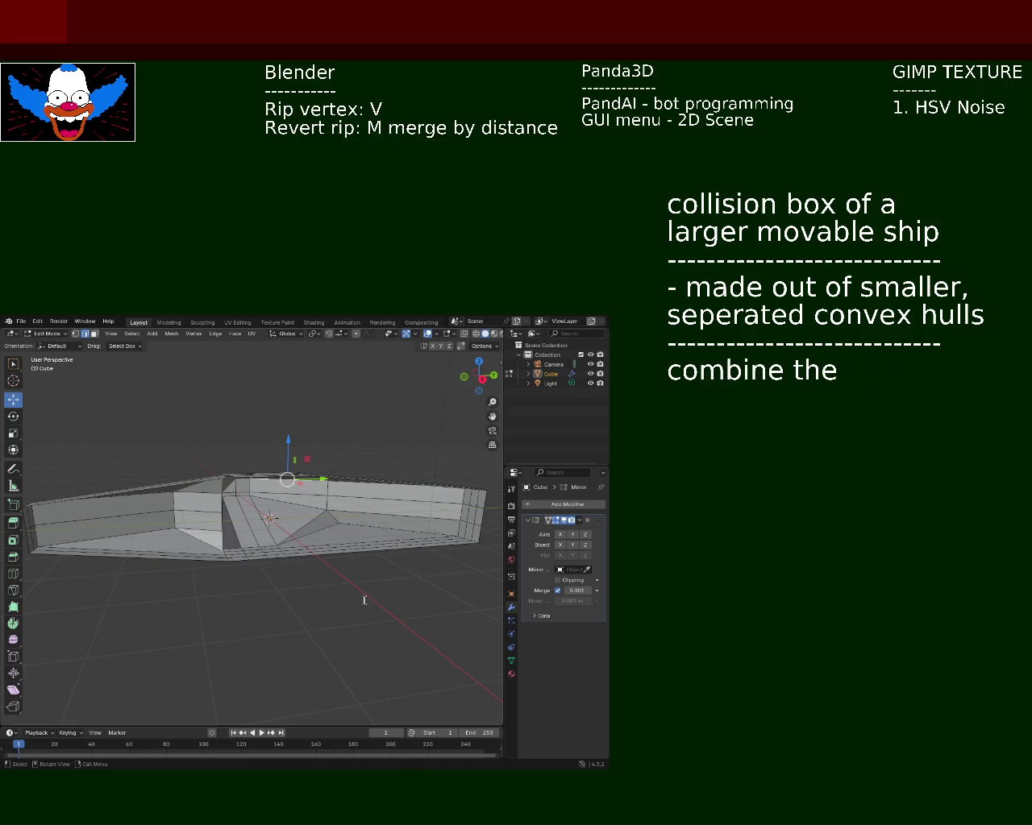
pyautogui.write('vertex')
pyautogui.press('BackSpace')
pyautogui.write('ex nodes as')
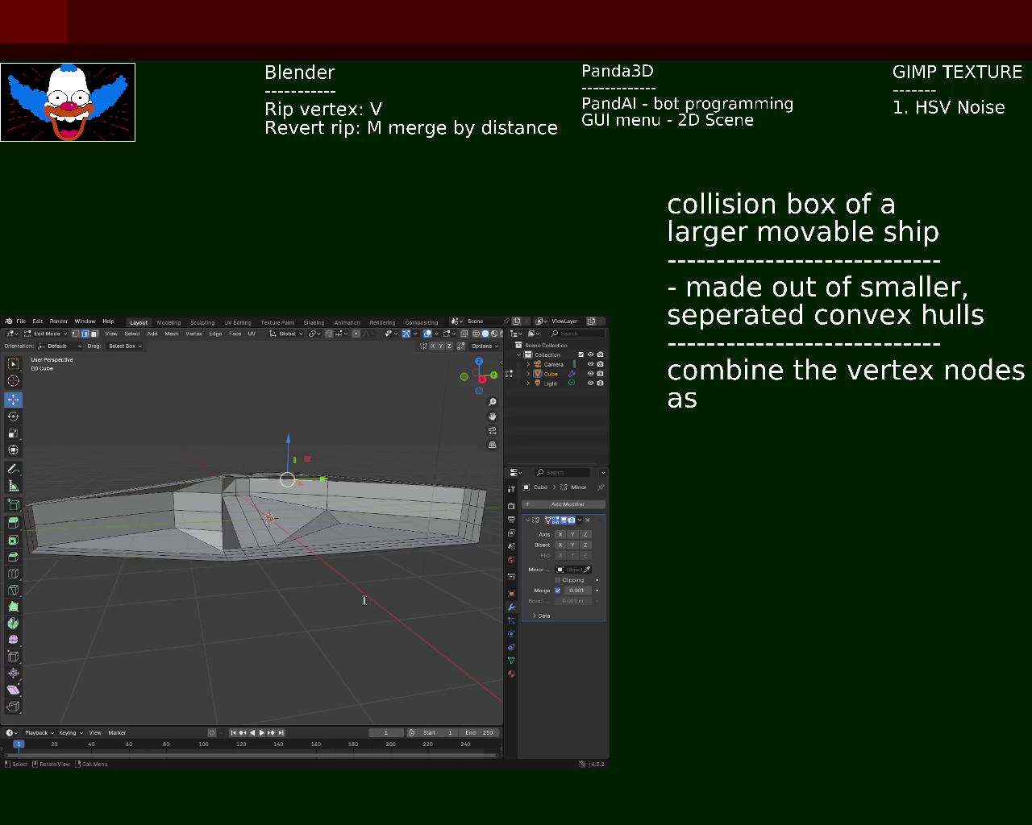
pyautogui.write(' asing')
pyautogui.press('BackSpace')
pyautogui.press('BackSpace')
pyautogui.press('BackSpace')
pyautogui.press('BackSpace')
pyautogui.write('single f')
pyautogui.press('BackSpace')
pyautogui.write('oh')
pyautogui.press('BackSpace')
pyautogui.press('BackSpace')
pyautogui.write('ph')
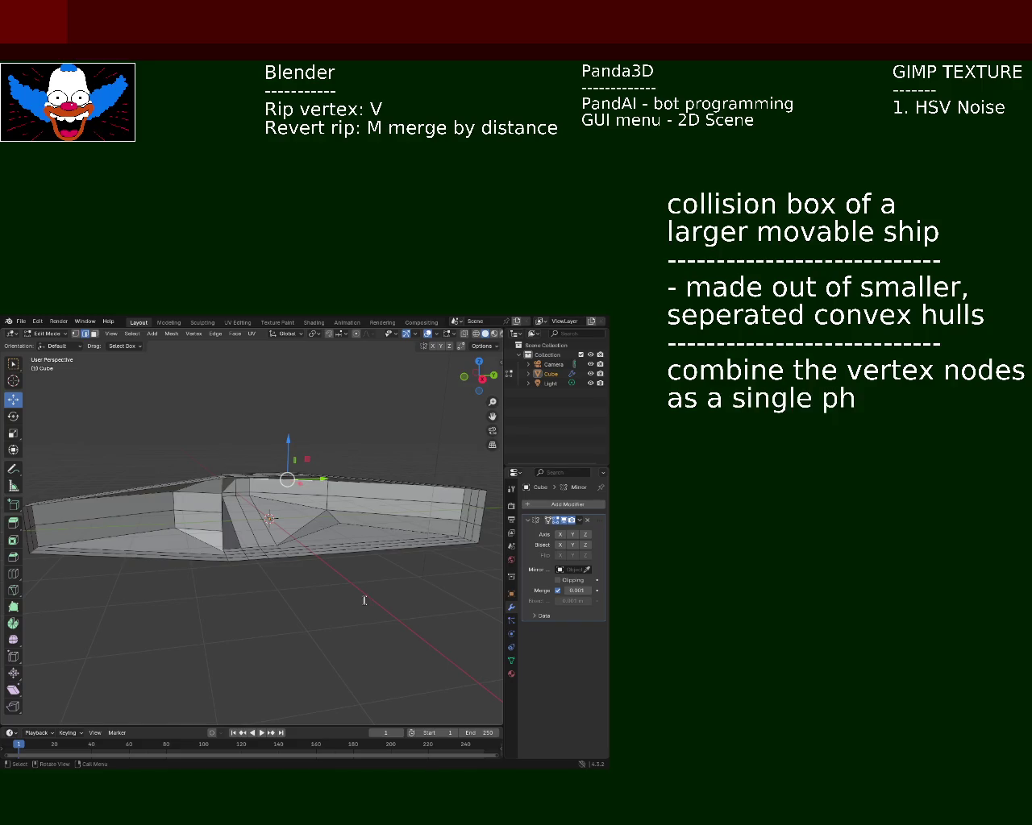
pyautogui.write('ysics object')
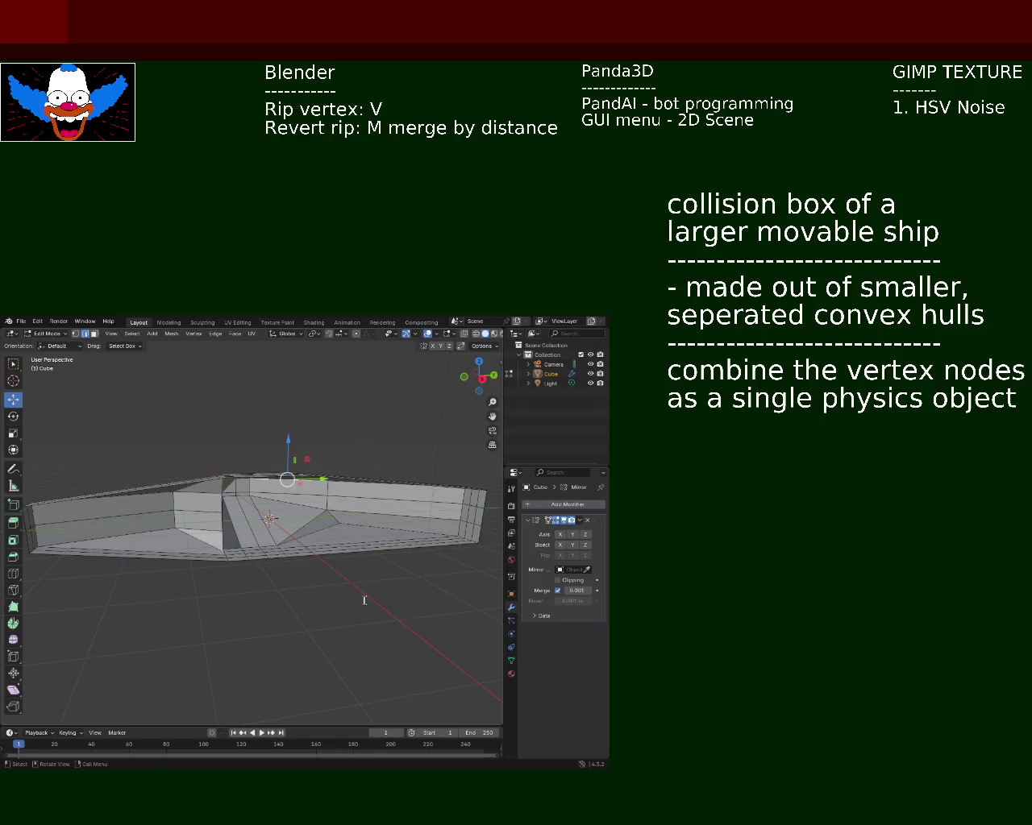
# Add a new notes line reading 'within the game engine'.
pyautogui.press('Return')
pyautogui.write('within  the g')
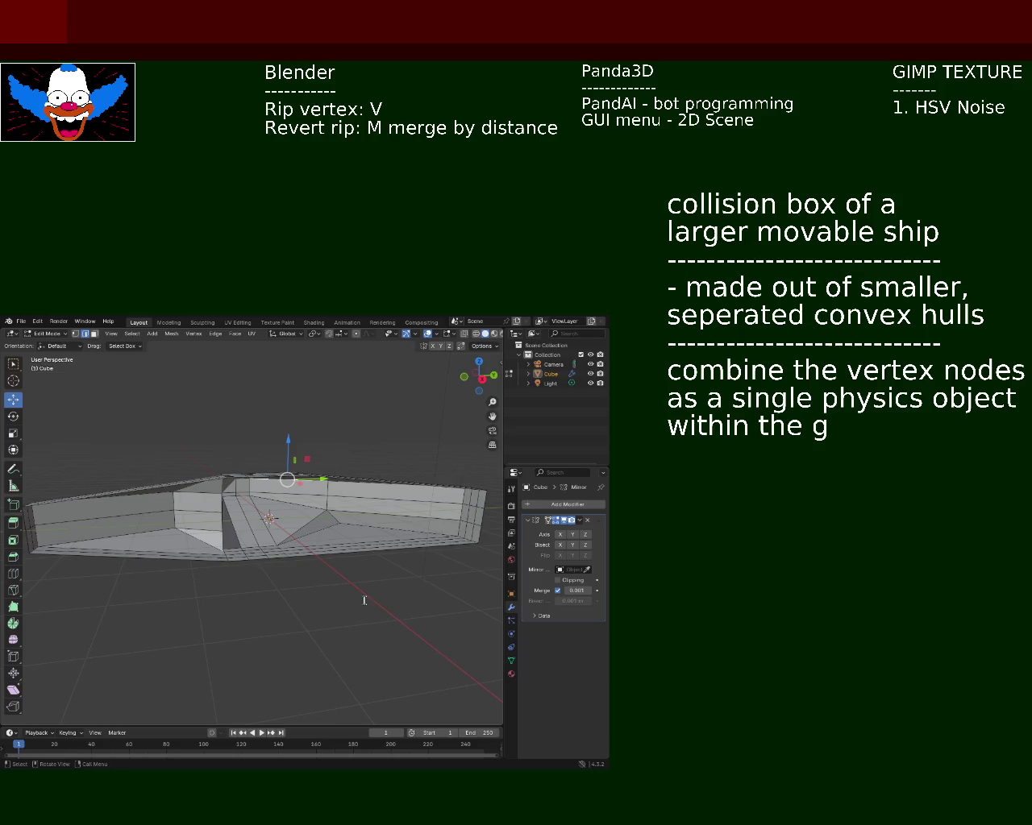
pyautogui.write('ame engine')
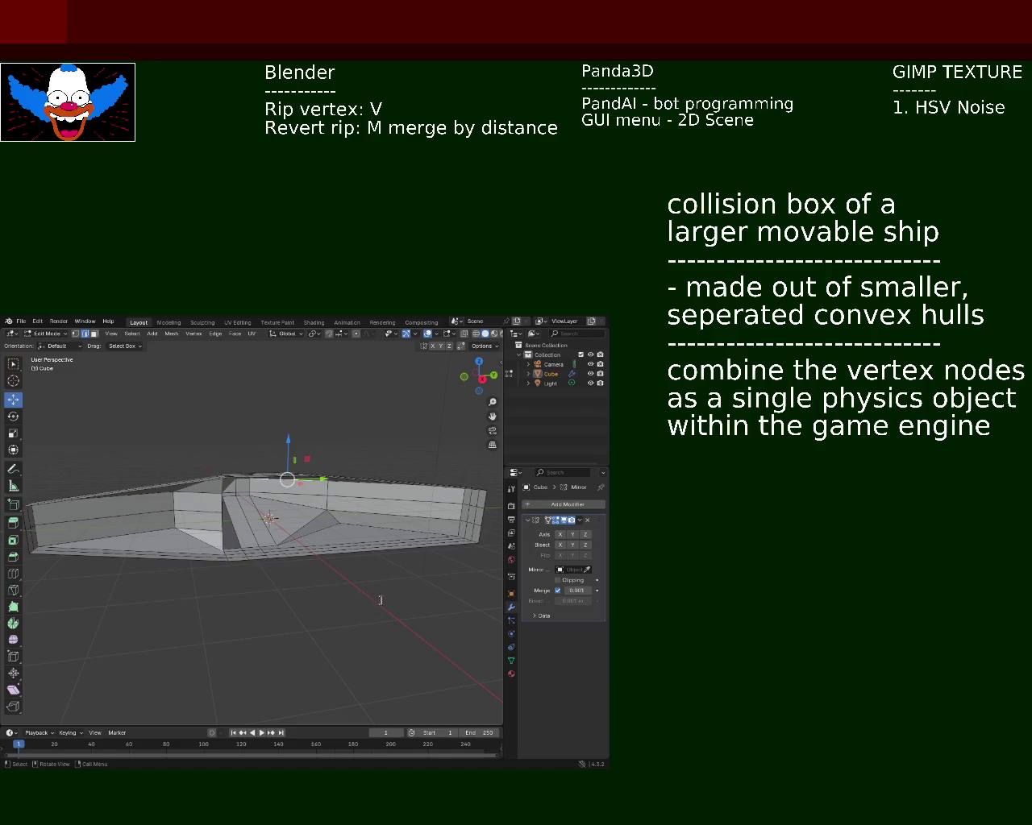
# Add the line '(reason: triangulated box is static, non-movable)' below the plan.
pyautogui.write('(resa')
pyautogui.press('BackSpace')
pyautogui.press('BackSpace')
pyautogui.write('ason: trin')
pyautogui.press('BackSpace')
pyautogui.write('a')
pyautogui.press('BackSpace')
pyautogui.write('ngualted')
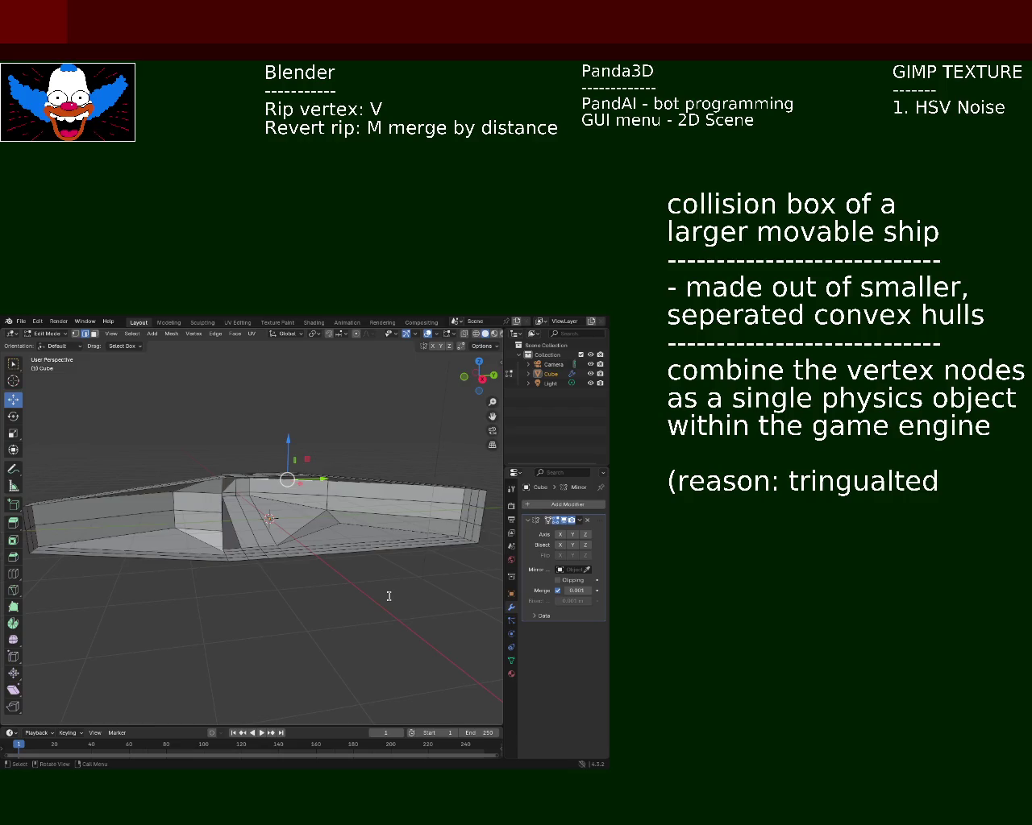
pyautogui.write(' box is static,')
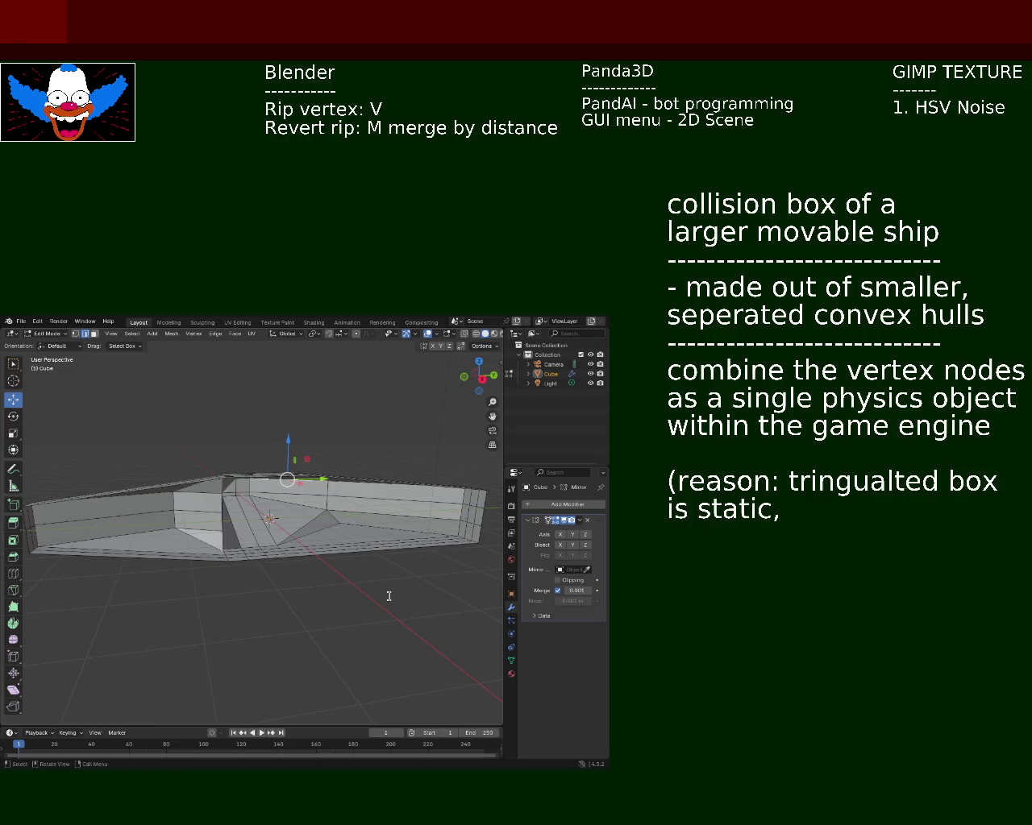
pyautogui.write(' non-movable)')
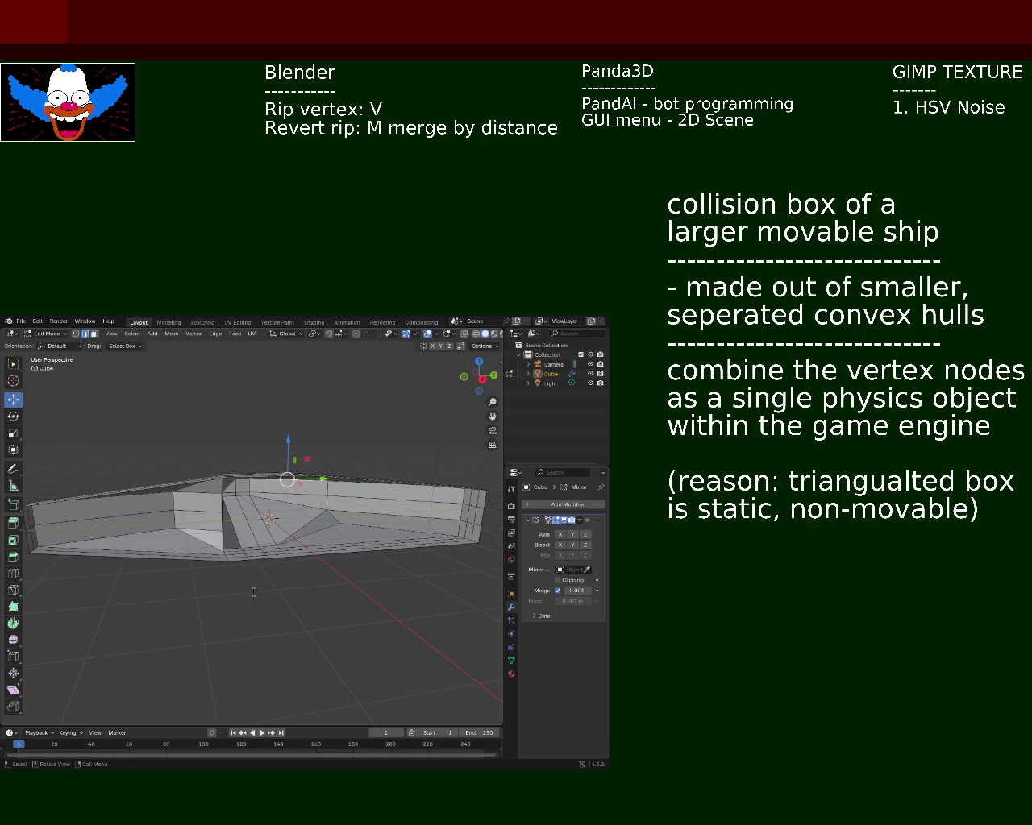
pyautogui.press('BackSpace')
pyautogui.press('BackSpace')
pyautogui.press('BackSpace')
pyautogui.write('angulated')
# Delete text to begin rewording the single physics object line.
pyautogui.press('Delete')
pyautogui.press('Delete')
pyautogui.press('Delete')
pyautogui.press('Delete')
# Type 'to form a' into the physics-object line of the notes.
pyautogui.write('to form a')
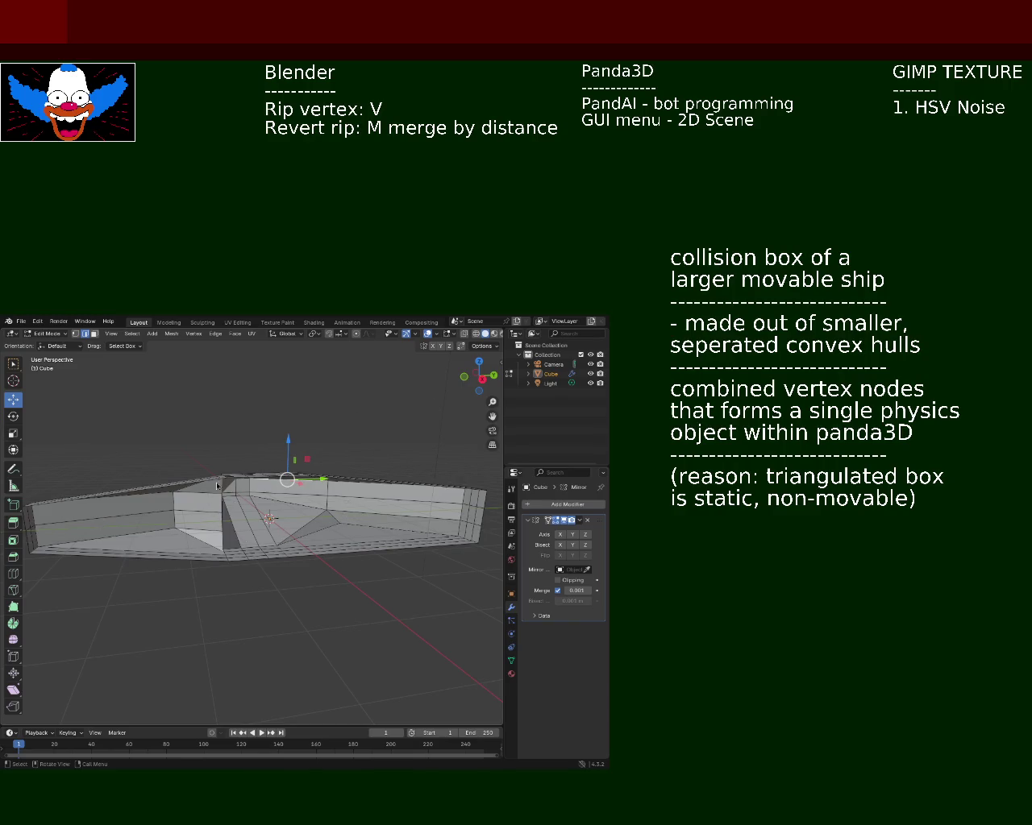
pyautogui.moveTo(317, 534)
pyautogui.mouseDown(button='middle')
pyautogui.moveTo(186, 602)
pyautogui.moveTo(195, 531)
pyautogui.mouseUp(button='middle')
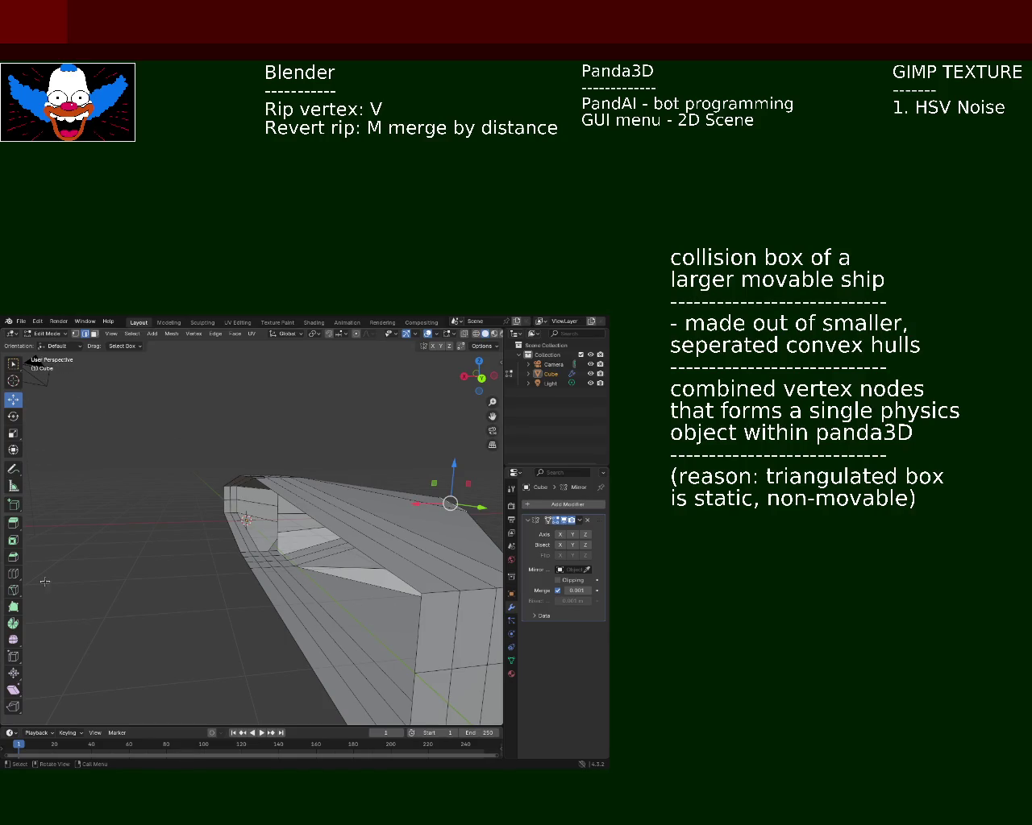
pyautogui.moveTo(308, 538)
pyautogui.mouseDown(button='middle')
pyautogui.moveTo(232, 549)
pyautogui.moveTo(298, 510)
pyautogui.mouseUp(button='middle')
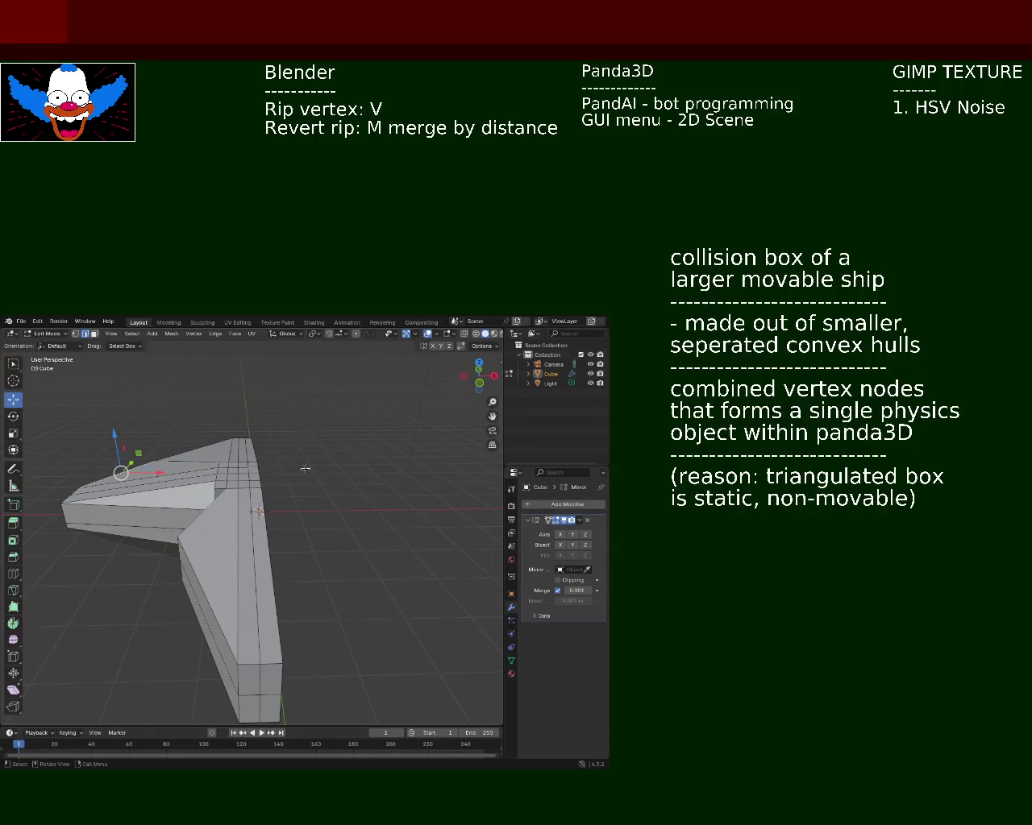
pyautogui.moveTo(336, 478); pyautogui.dragTo(344, 481, button='middle')
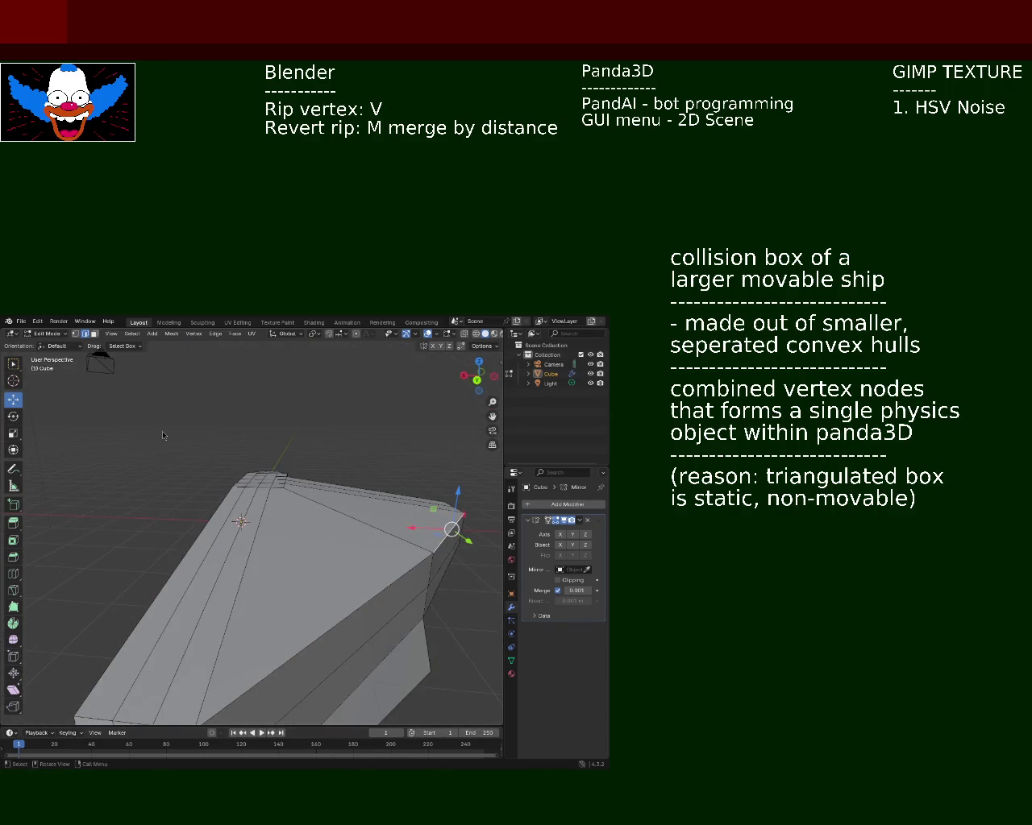
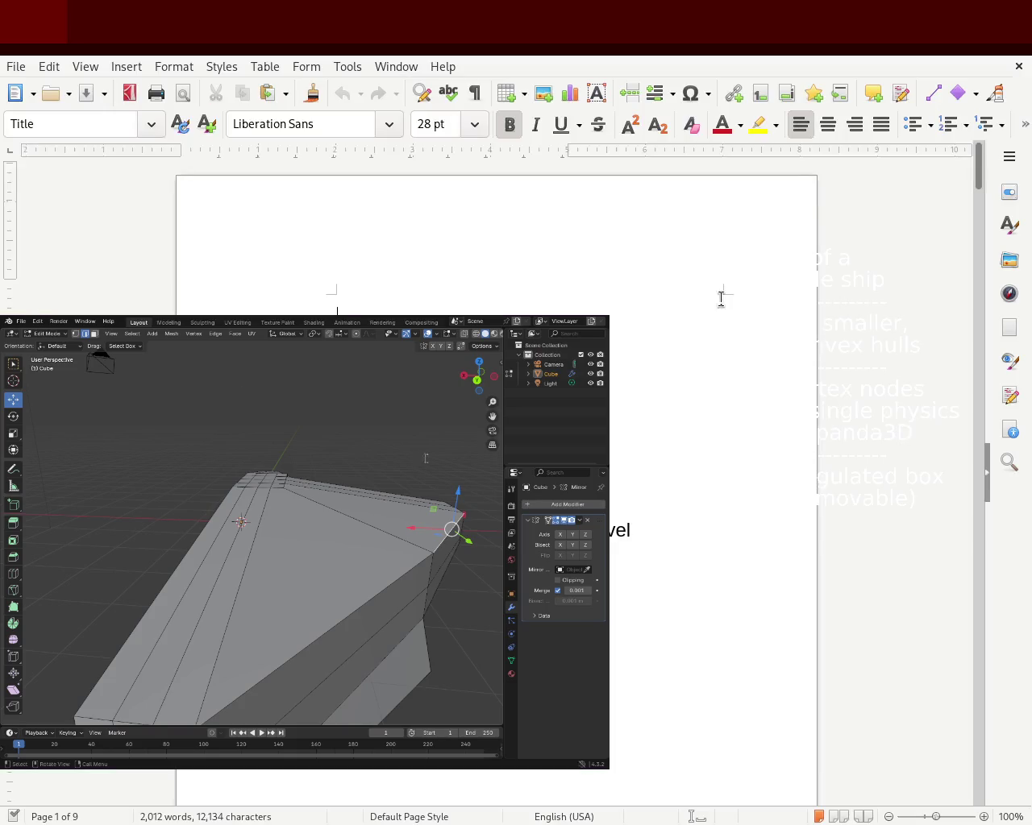
# Insert a line break before the chapter 2 heading so it starts the next page, then select the 'We've encountered some hostility' paragraphs.
pyautogui.moveTo(981, 172)
pyautogui.mouseDown()
pyautogui.moveTo(977, 485)
pyautogui.moveTo(976, 472)
pyautogui.mouseUp()
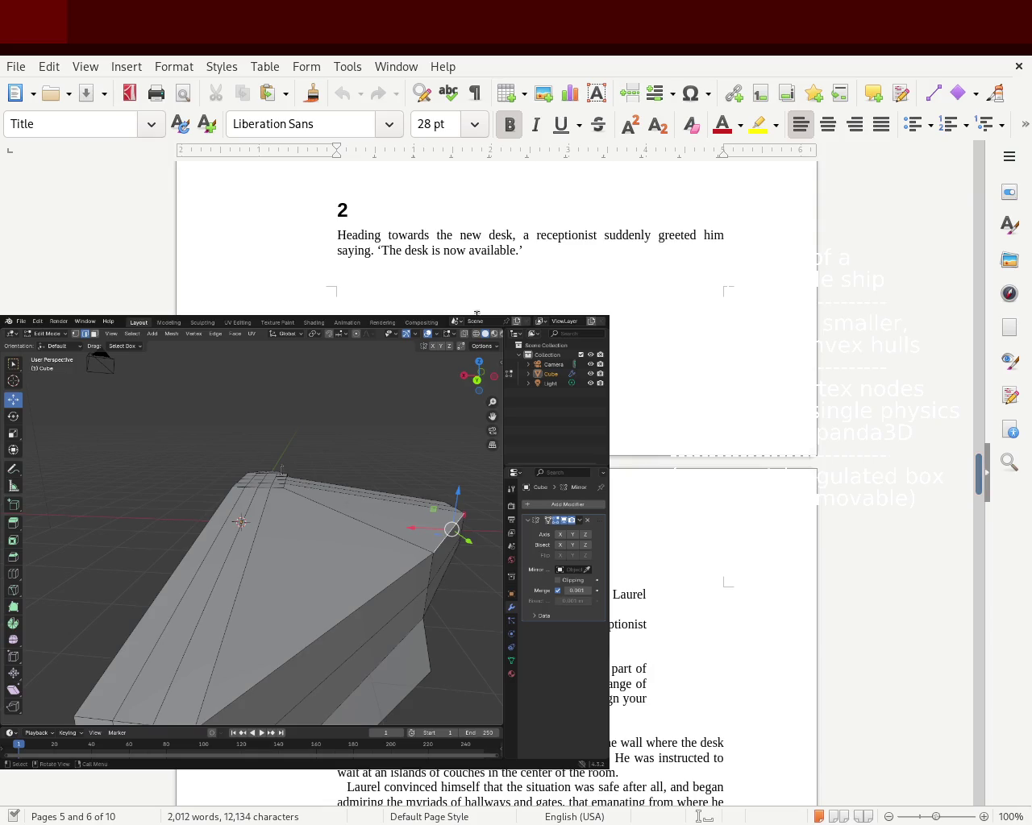
pyautogui.click(353, 179)
pyautogui.press('Return')
pyautogui.press('Return')
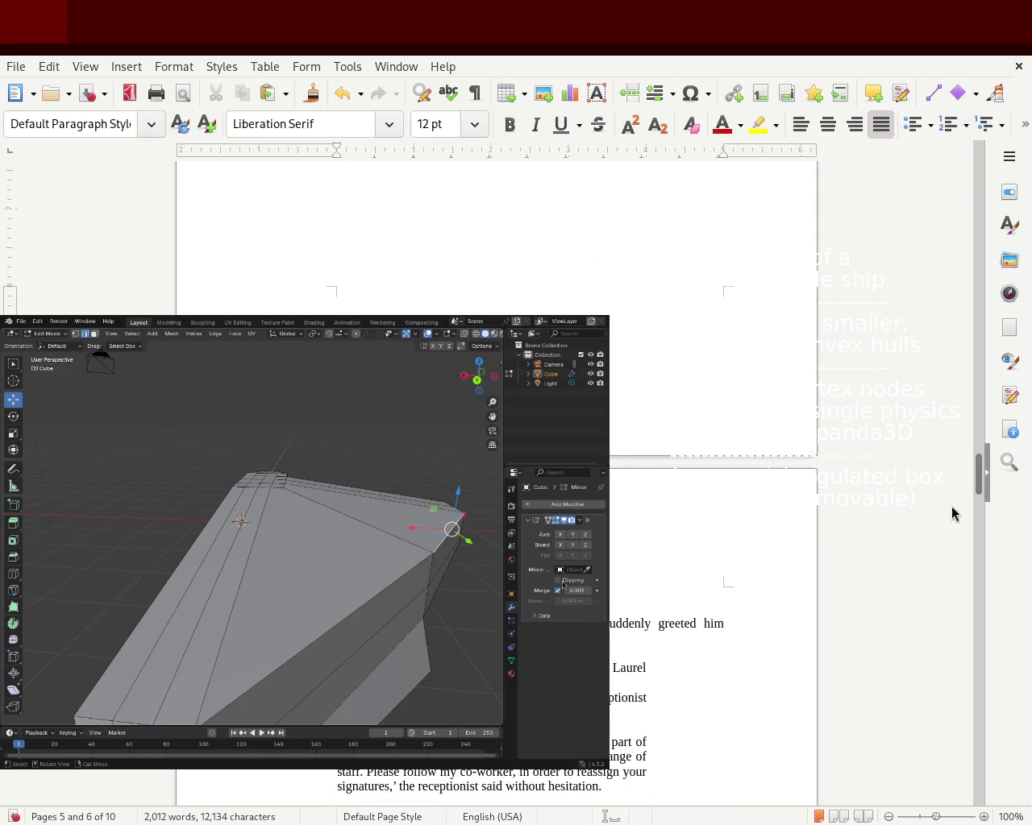
pyautogui.moveTo(979, 469); pyautogui.dragTo(977, 528)
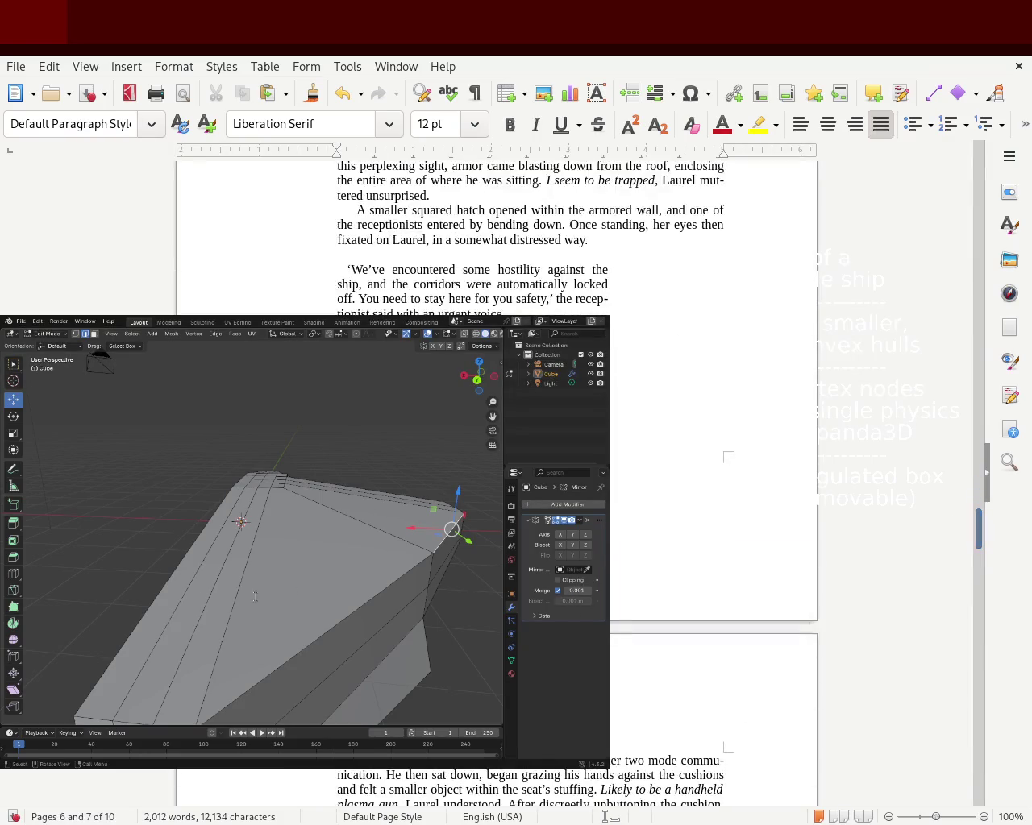
pyautogui.moveTo(282, 407); pyautogui.dragTo(249, 272)
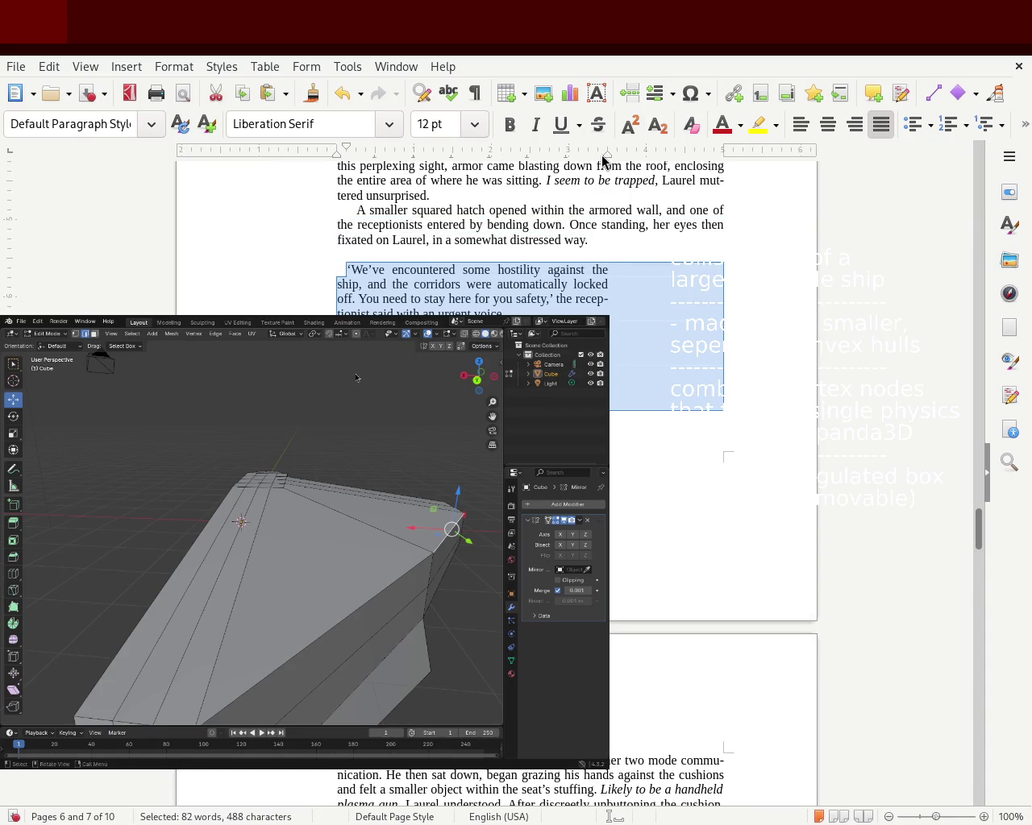
# Move the right indent marker rightward for the 'We've encountered' paragraphs and the page 8 passage.
pyautogui.moveTo(645, 159); pyautogui.dragTo(646, 158)
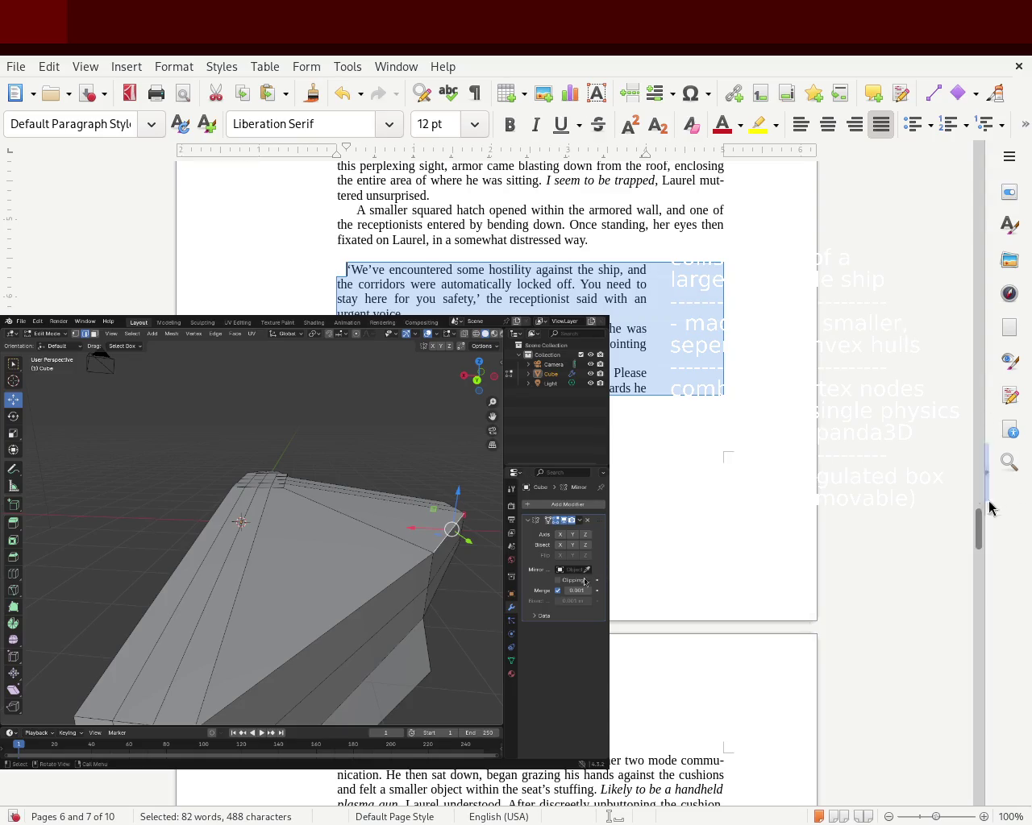
pyautogui.moveTo(979, 536); pyautogui.dragTo(979, 649)
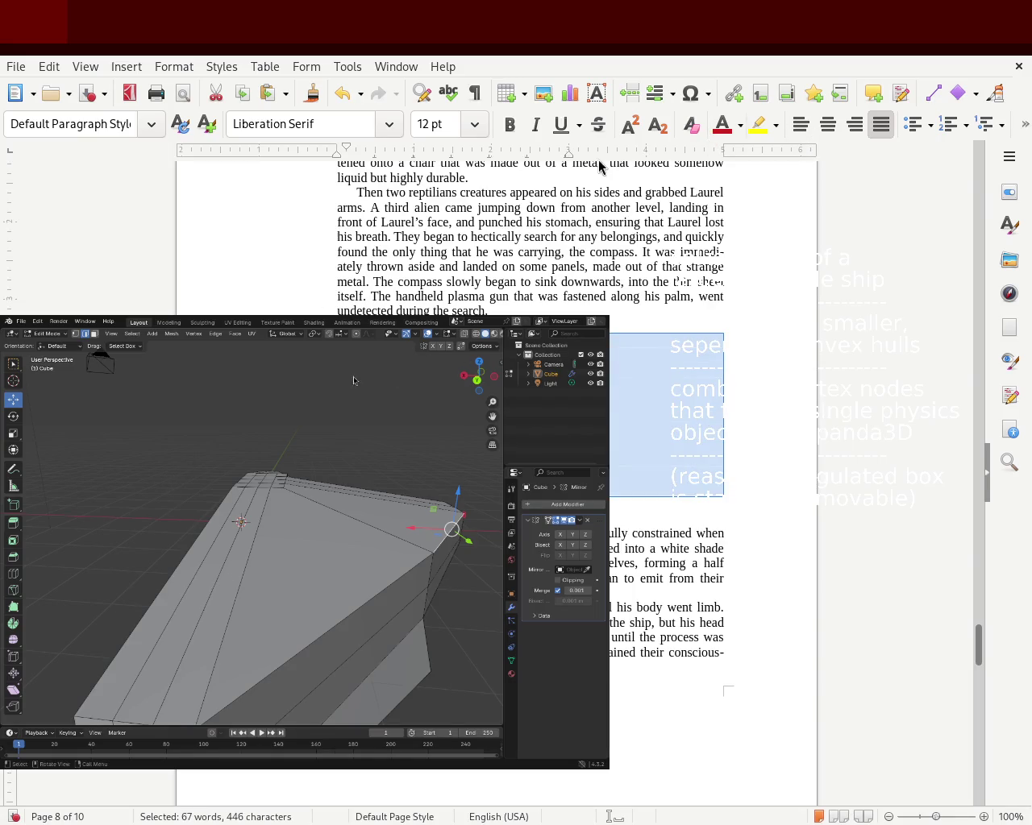
pyautogui.moveTo(570, 151); pyautogui.dragTo(639, 161)
pyautogui.click(927, 554)
pyautogui.moveTo(981, 649)
pyautogui.mouseDown()
pyautogui.moveTo(944, 143)
pyautogui.moveTo(946, 374)
pyautogui.moveTo(974, 495)
pyautogui.moveTo(975, 569)
pyautogui.mouseUp()
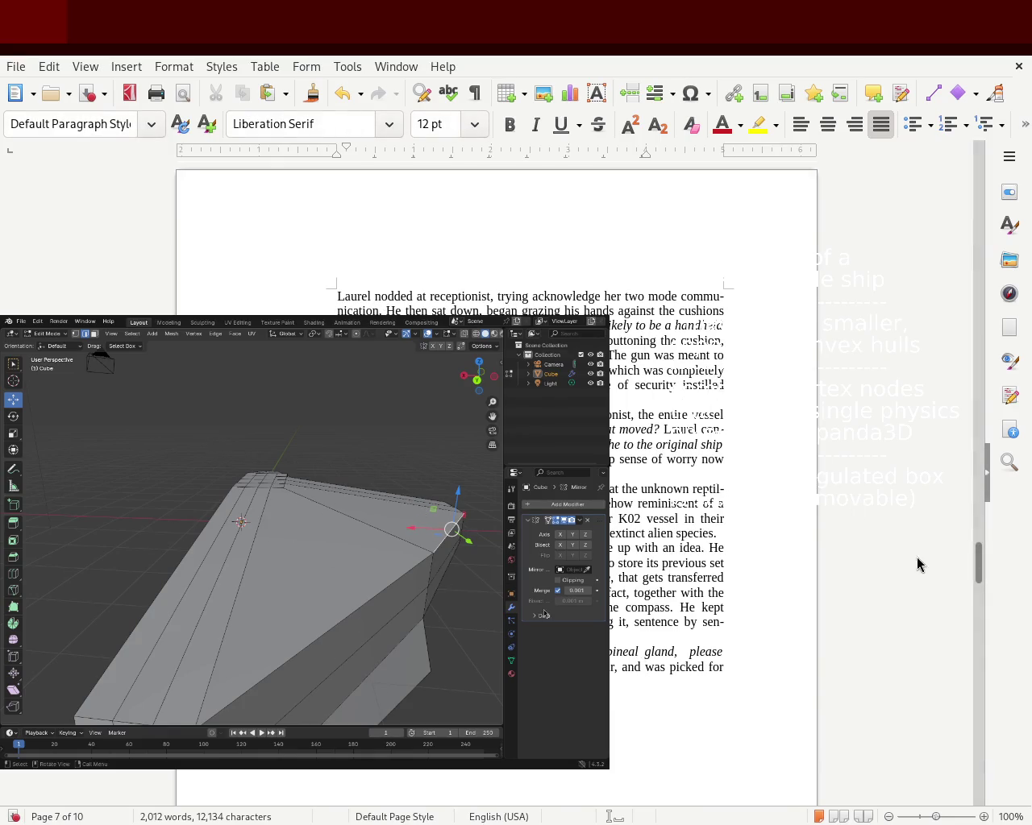
pyautogui.moveTo(983, 557)
pyautogui.mouseDown()
pyautogui.moveTo(1024, 115)
pyautogui.moveTo(997, 306)
pyautogui.mouseUp()
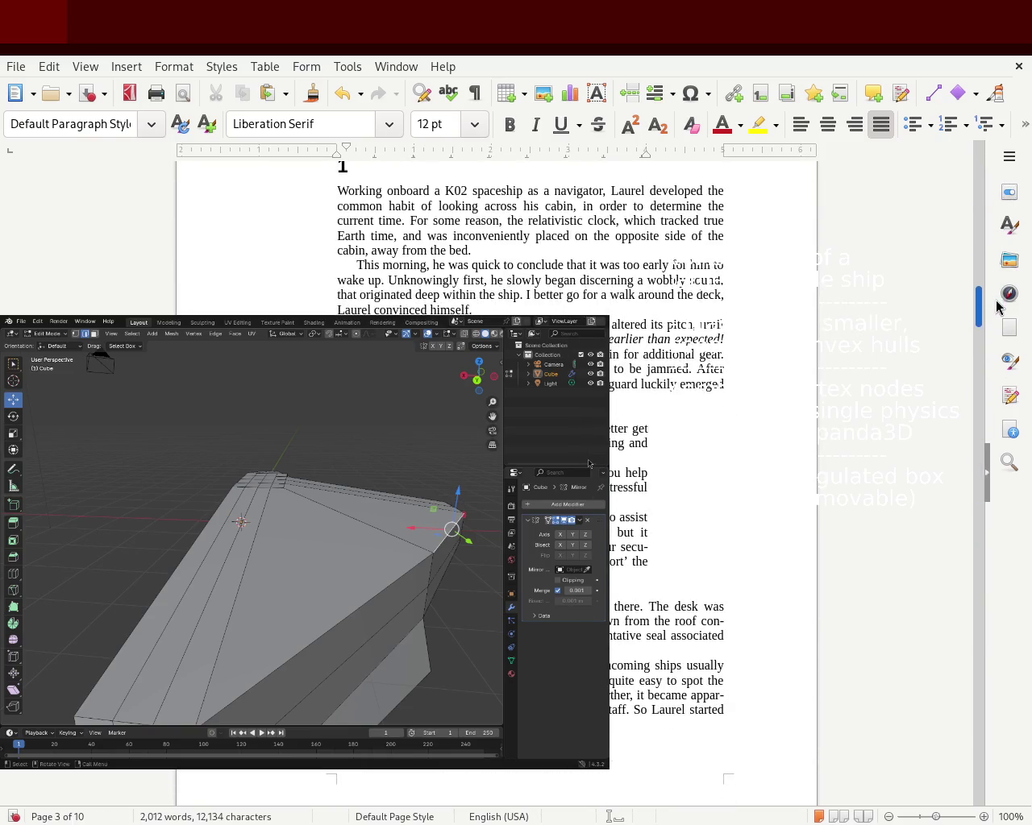
pyautogui.moveTo(997, 306); pyautogui.dragTo(979, 387)
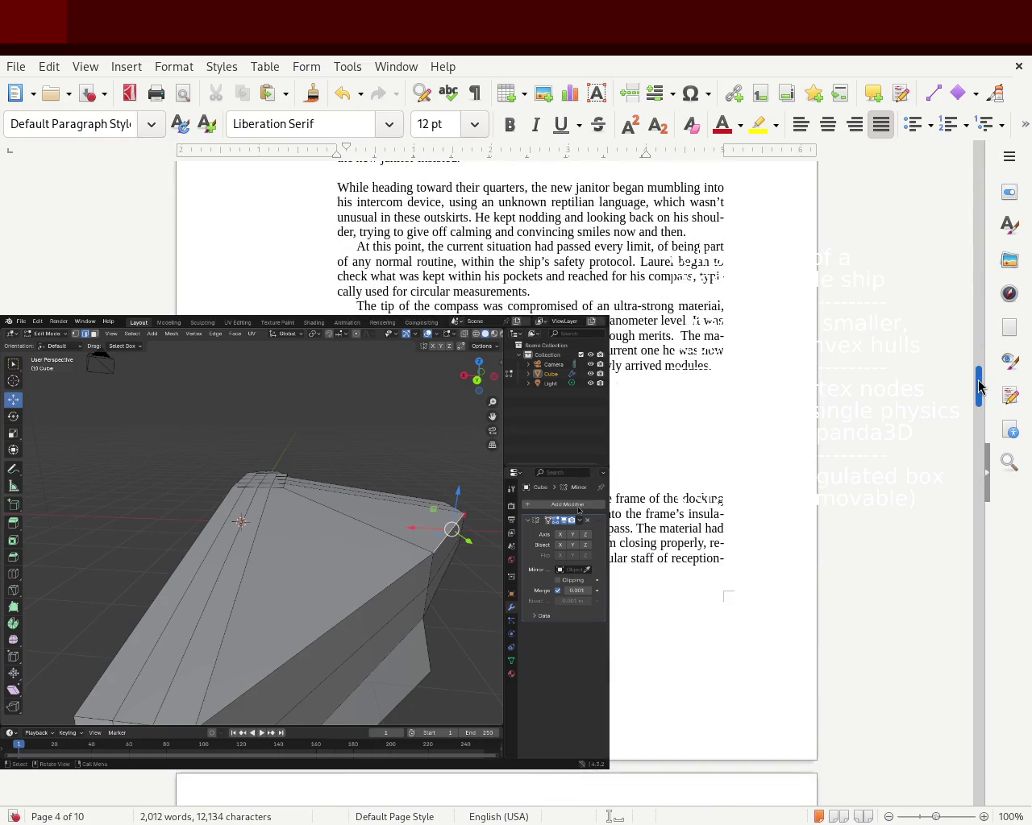